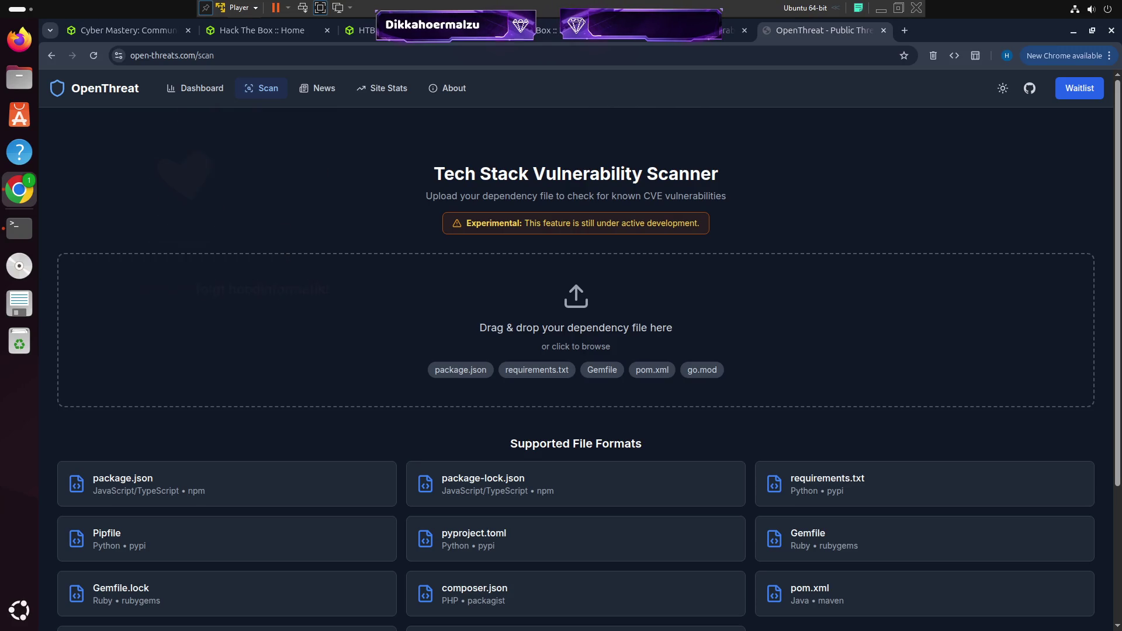
Step: Open cfgmgmtcamp.org/ghent2026/schedule/ in a new tab, leaving OpenThreat in its own tab
click(905, 30)
text(cfgmgmtcamp.org/ghent2026/schedule/)
key(Return)
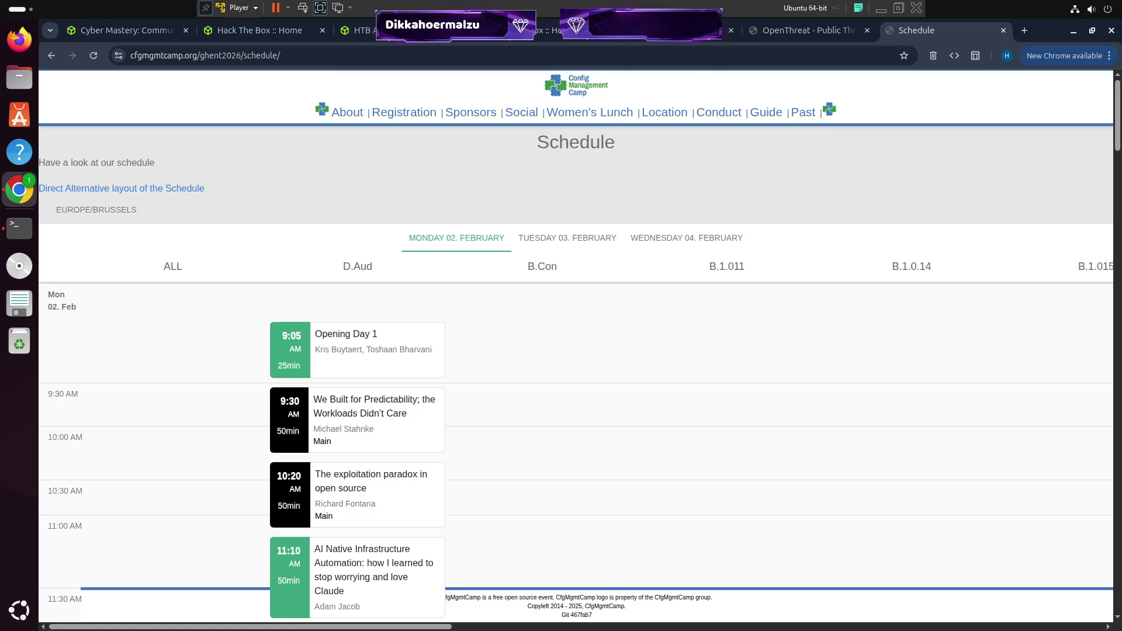
scroll(554, 183, down, 3)
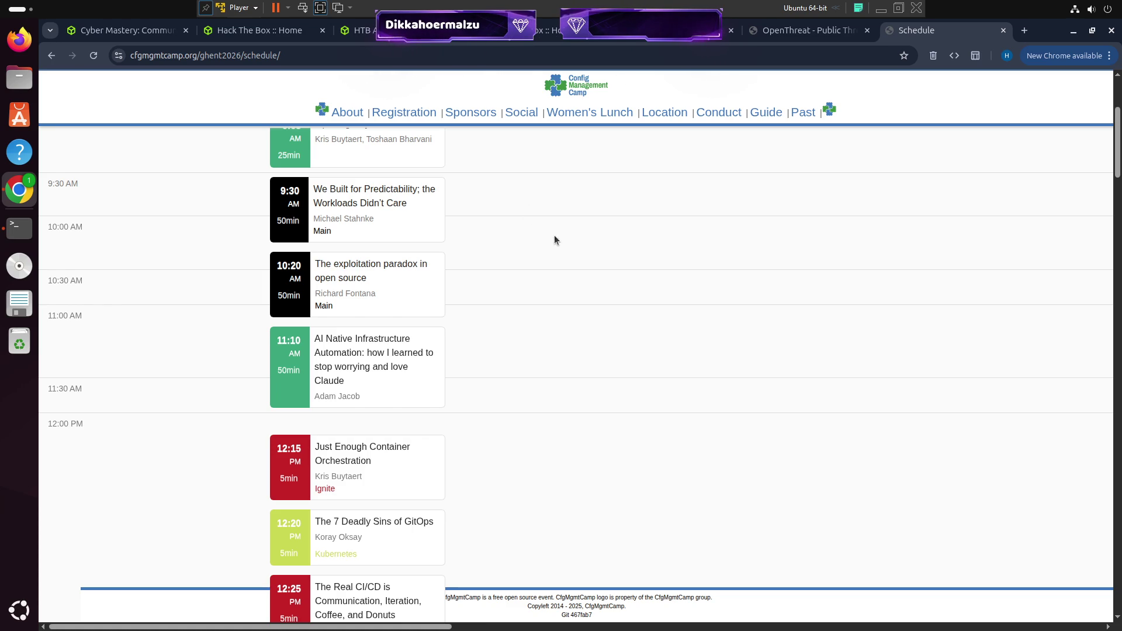
scroll(556, 248, down, 2)
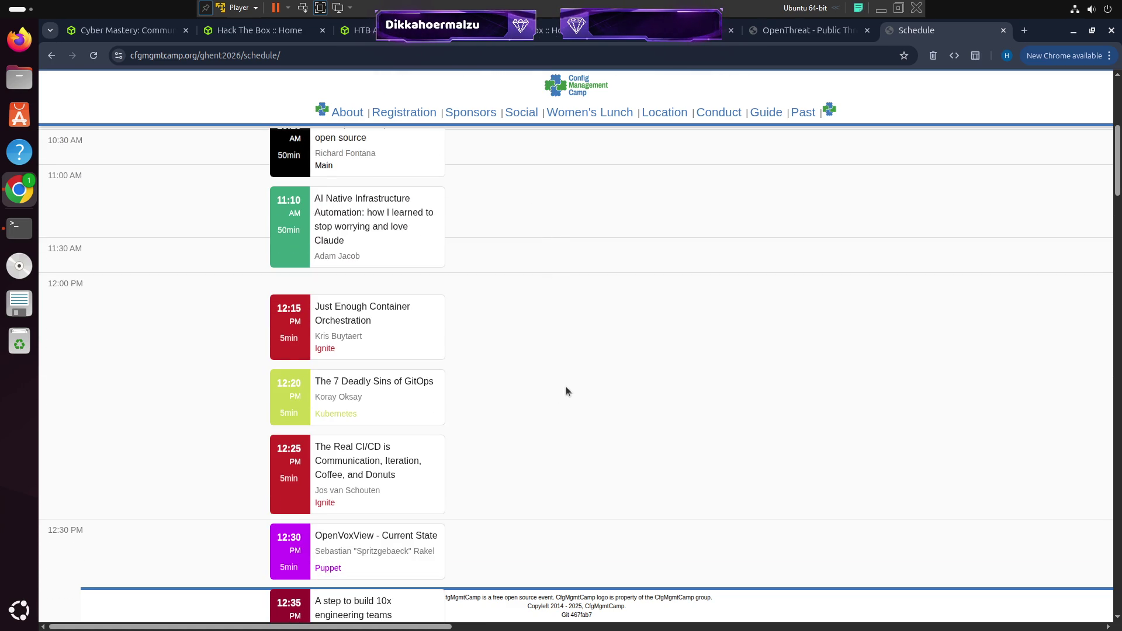
mouse_move(377, 537)
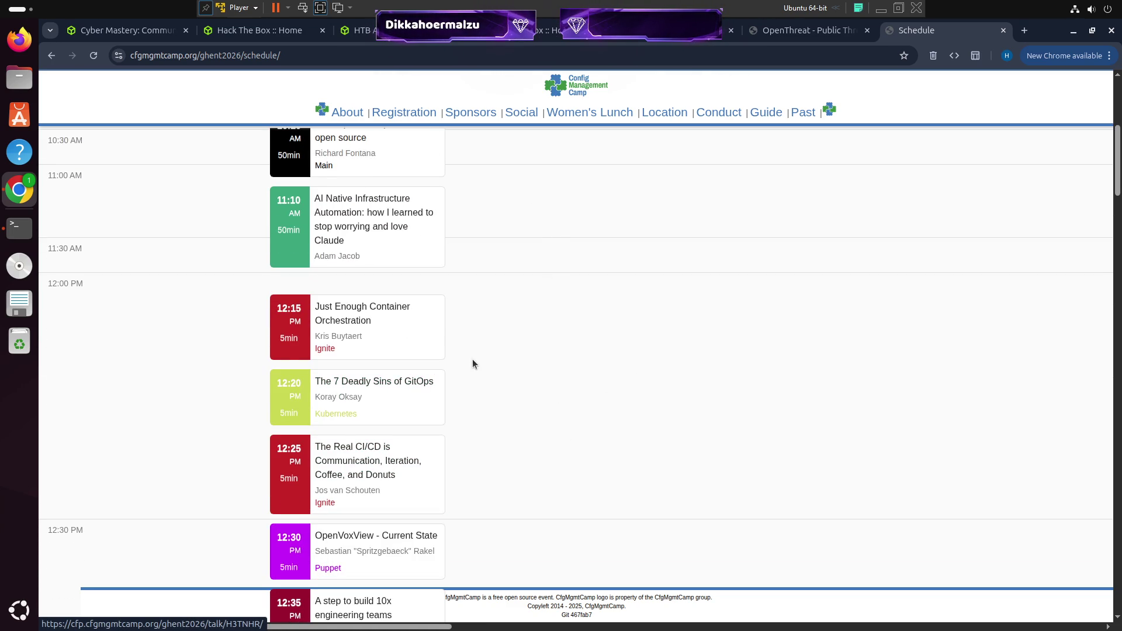
scroll(469, 368, down, 3)
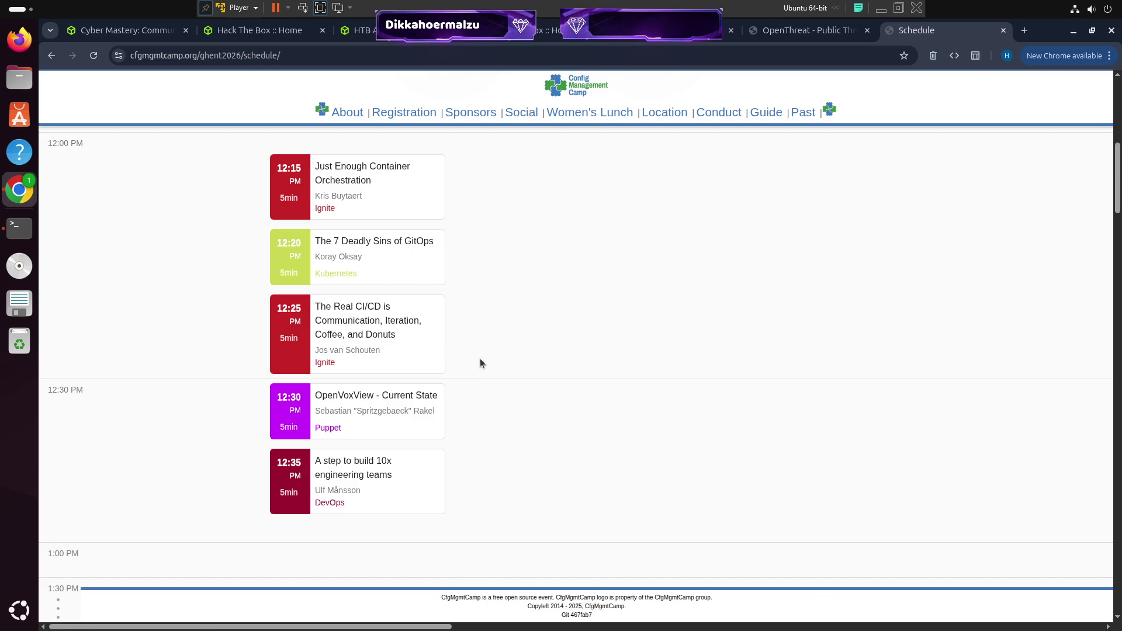
scroll(481, 402, up, 10)
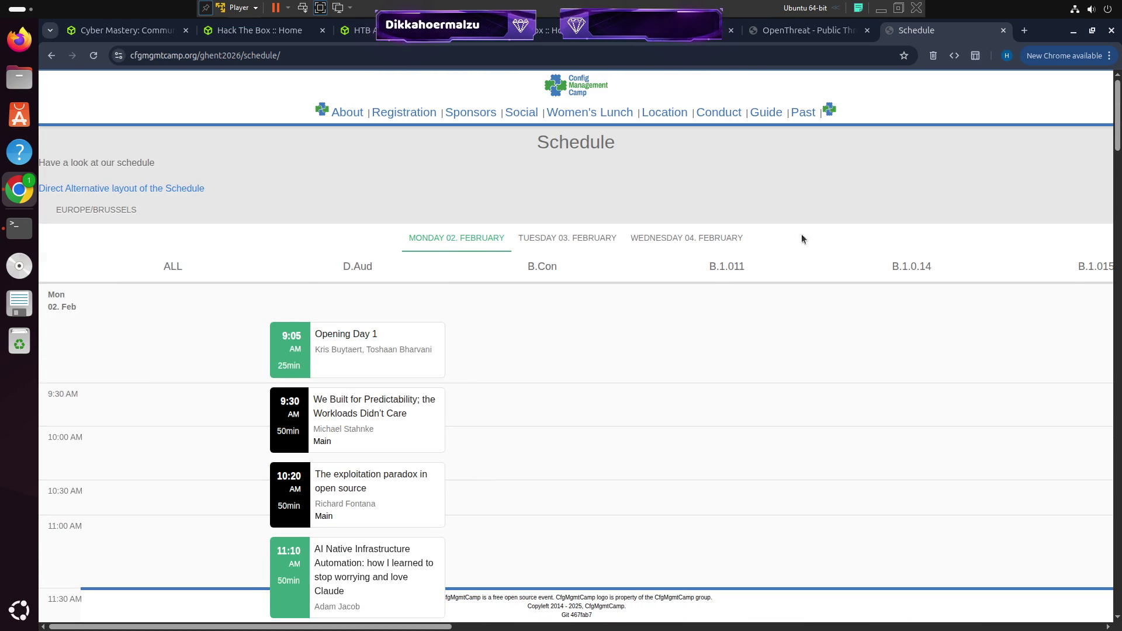
scroll(756, 250, down, 2)
scroll(726, 275, down, 5)
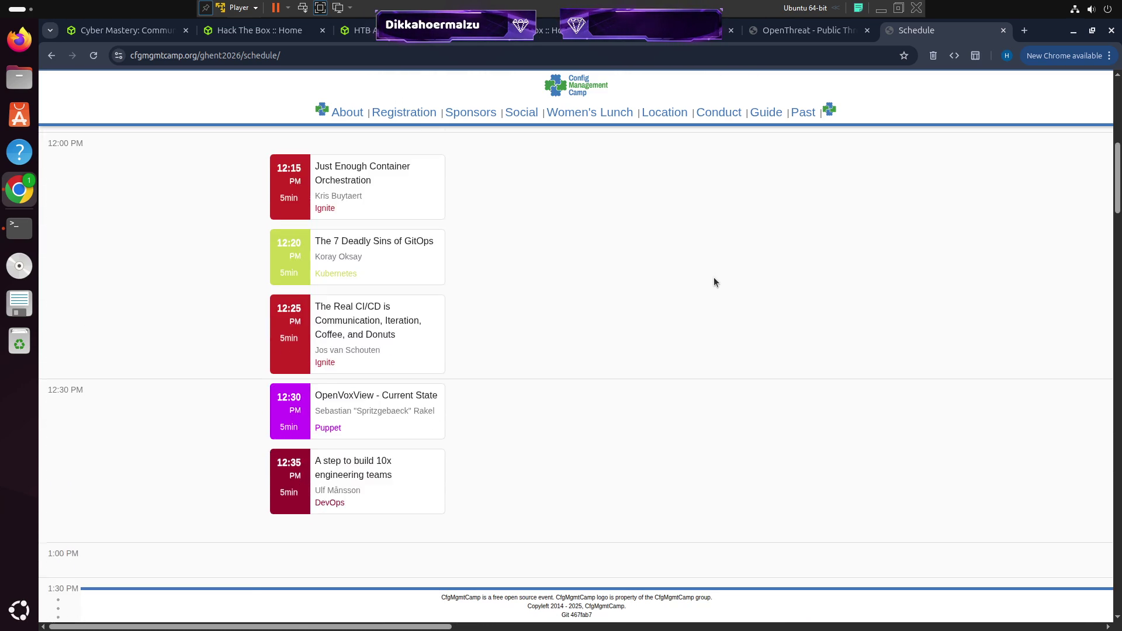
scroll(668, 298, up, 2)
scroll(660, 294, up, 2)
scroll(654, 297, up, 1)
scroll(361, 453, down, 1)
scroll(361, 454, down, 4)
scroll(216, 594, up, 2)
scroll(231, 594, up, 1)
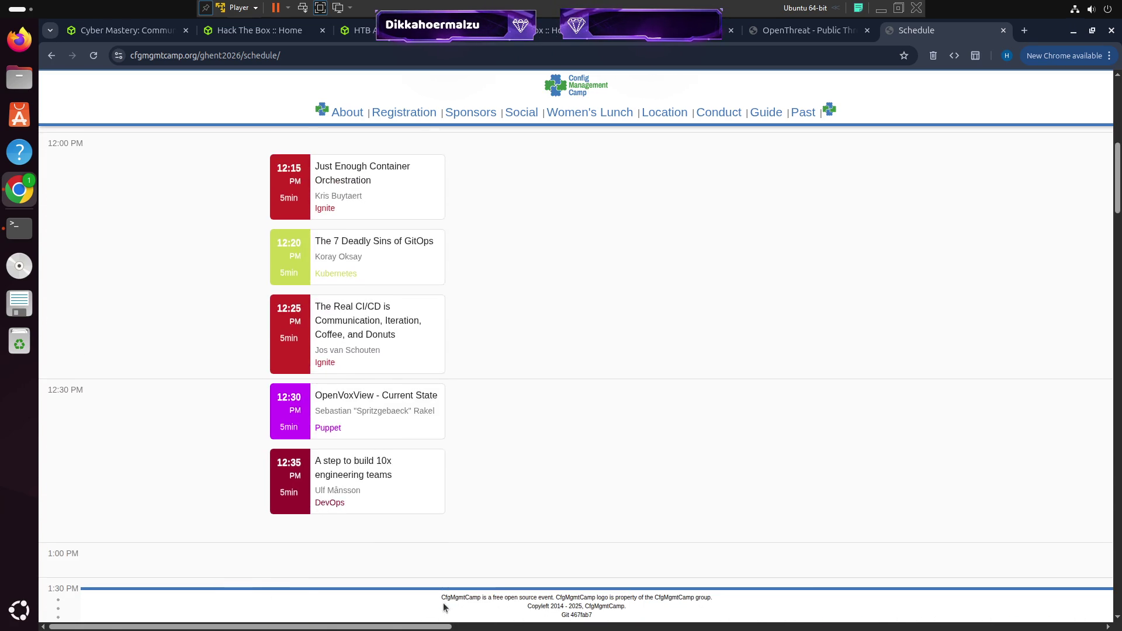
scroll(438, 570, down, 2)
scroll(438, 570, down, 1)
scroll(529, 232, down, 2)
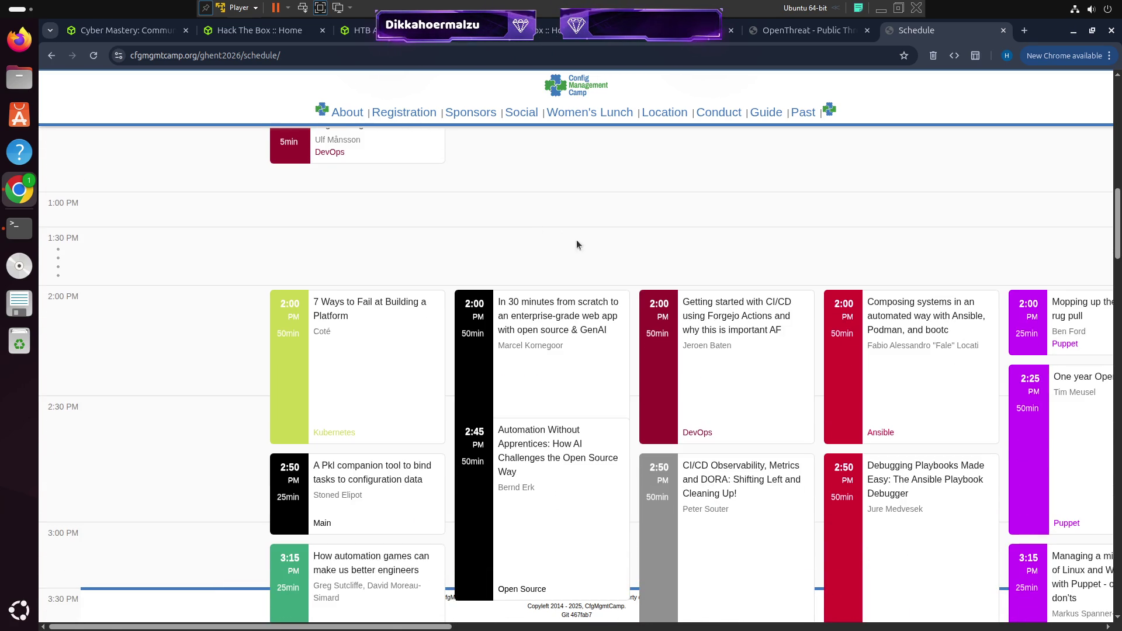
drag(235, 628, 749, 627)
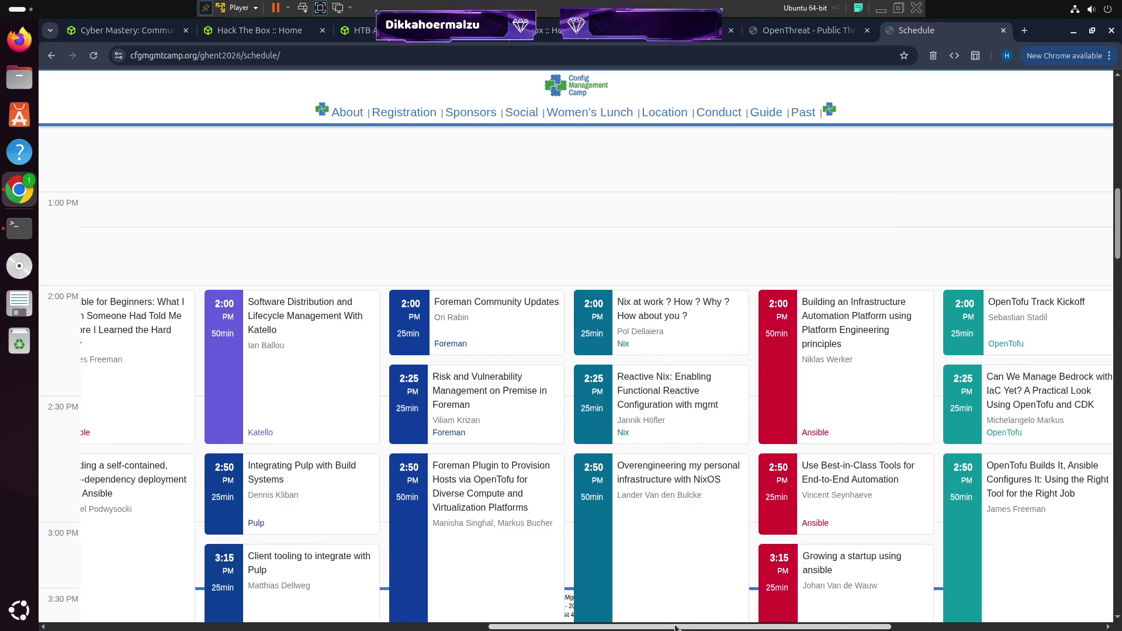
mouse_move(749, 618)
mouse_down()
mouse_move(438, 610)
mouse_move(885, 616)
mouse_up()
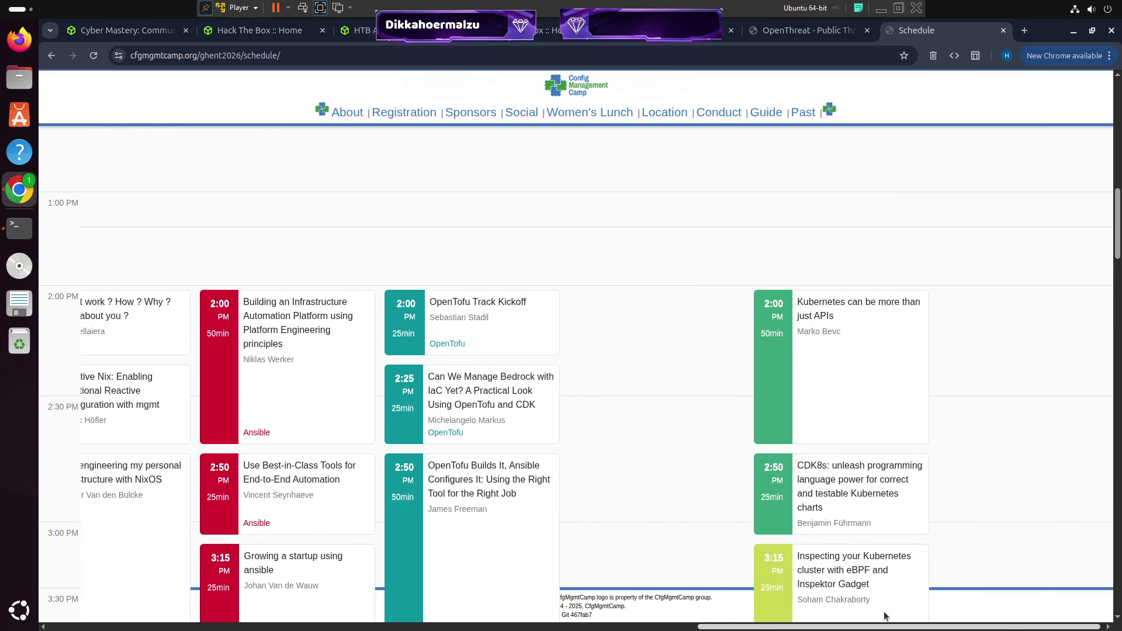
drag(884, 616, 707, 618)
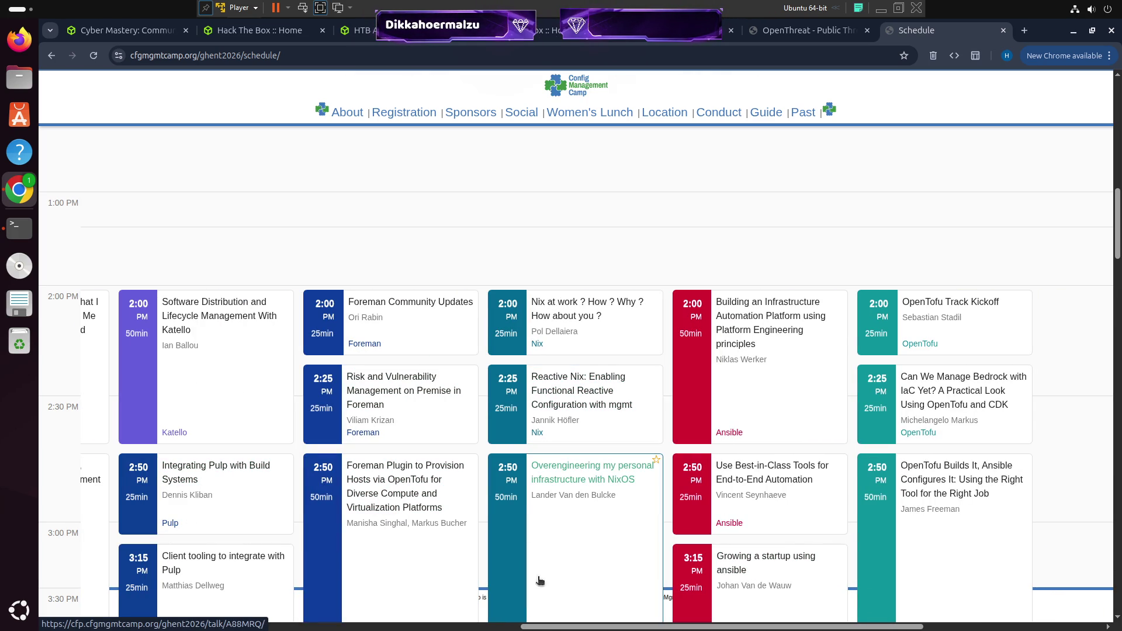
drag(518, 621, 233, 619)
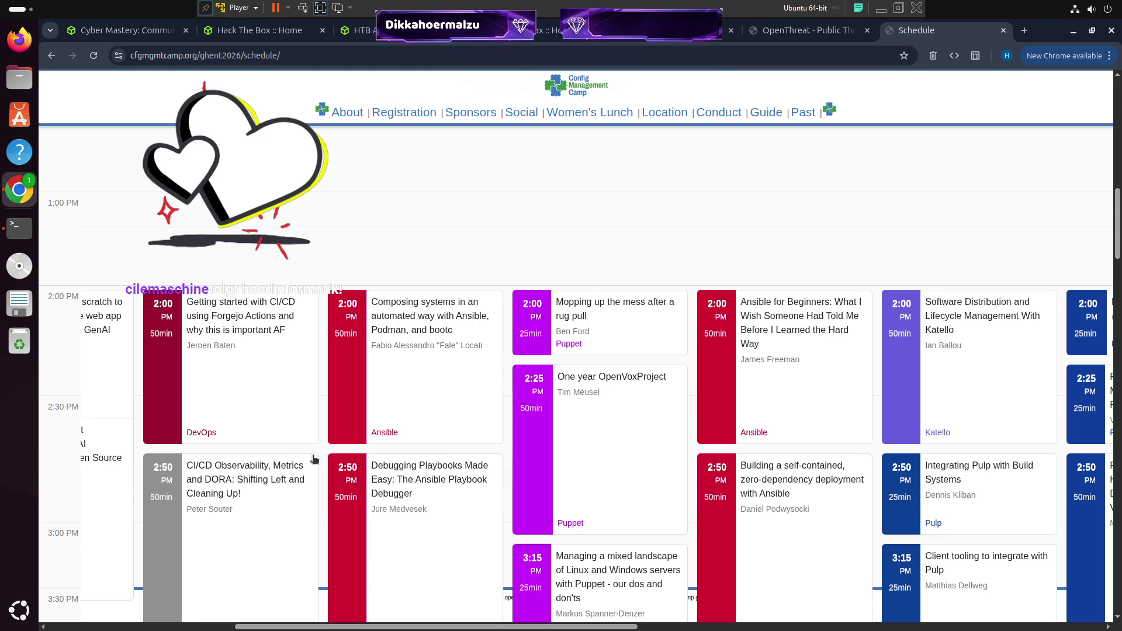
scroll(443, 325, down, 3)
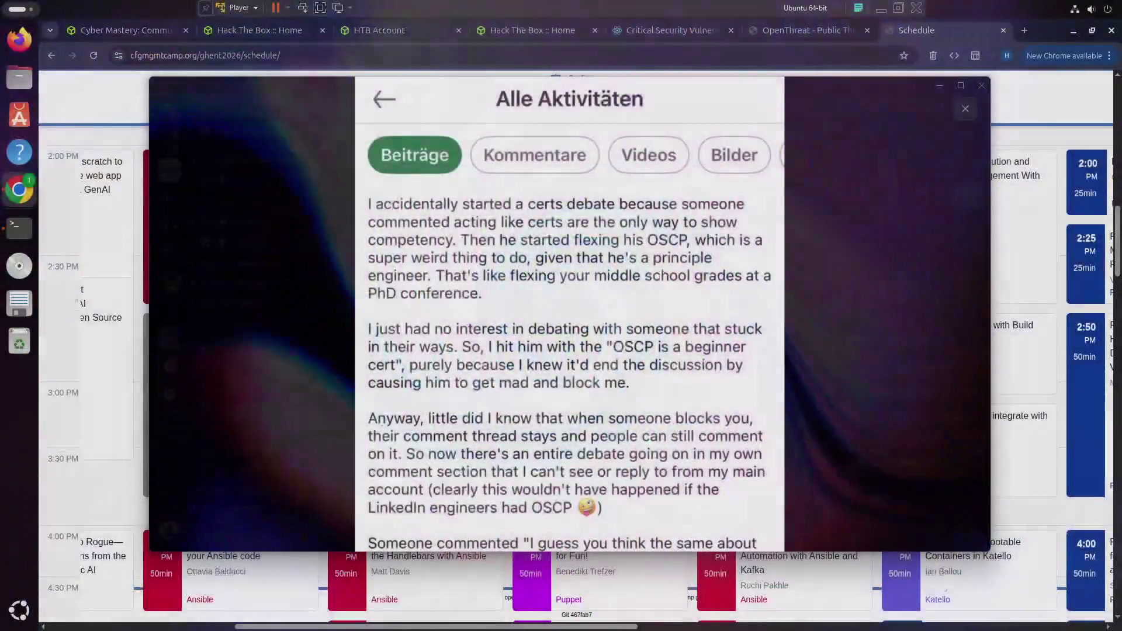
scroll(533, 270, down, 3)
scroll(534, 269, up, 3)
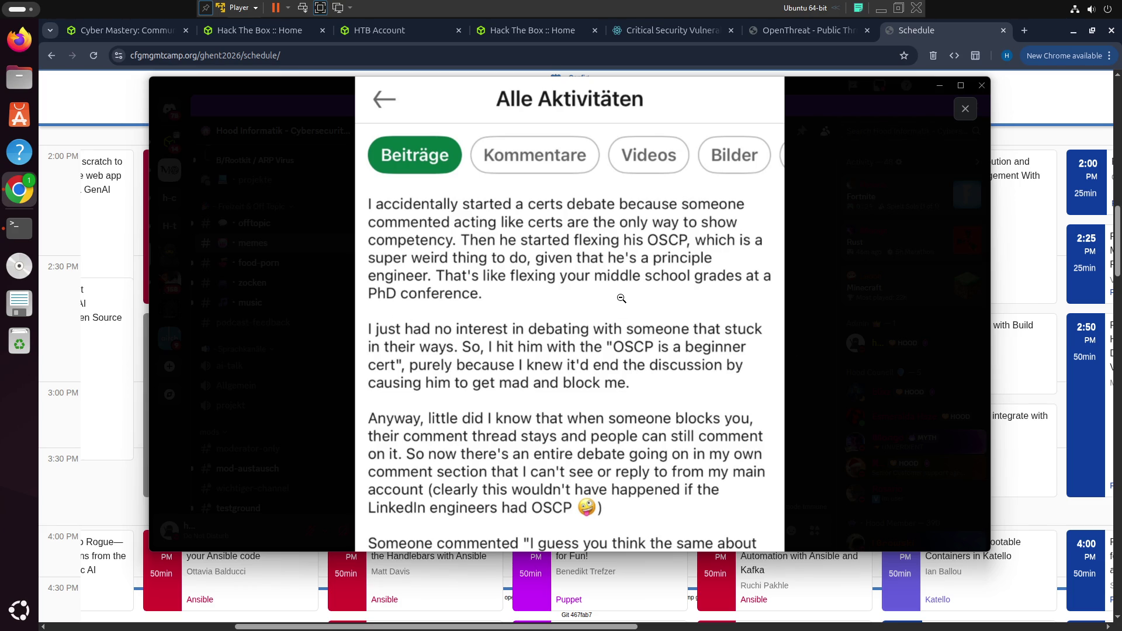
scroll(539, 282, down, 3)
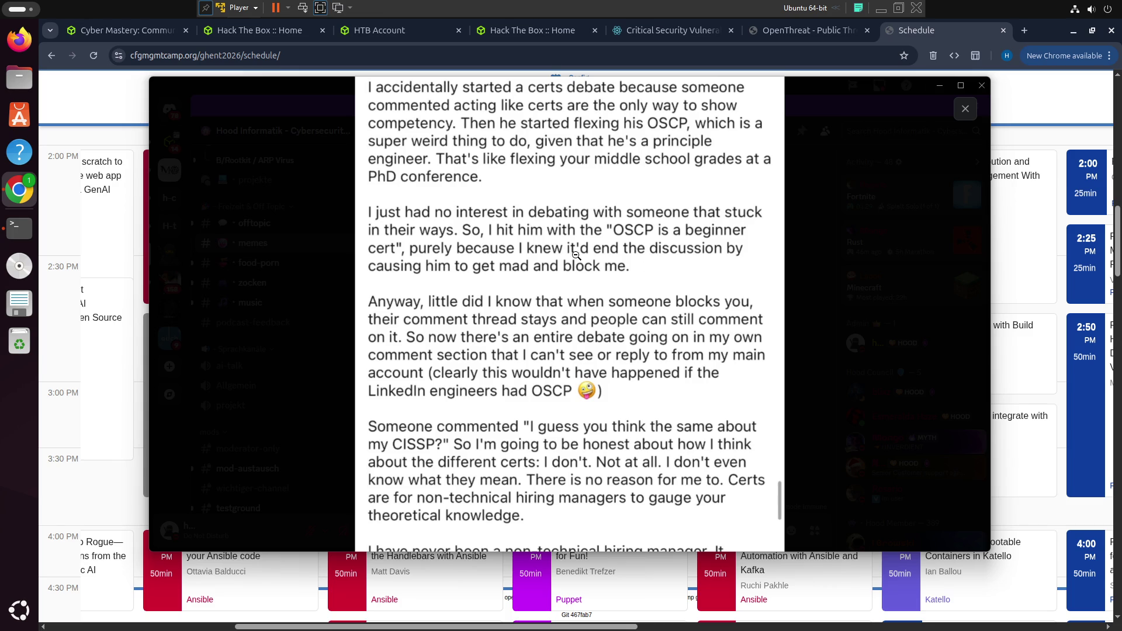
scroll(621, 255, down, 1)
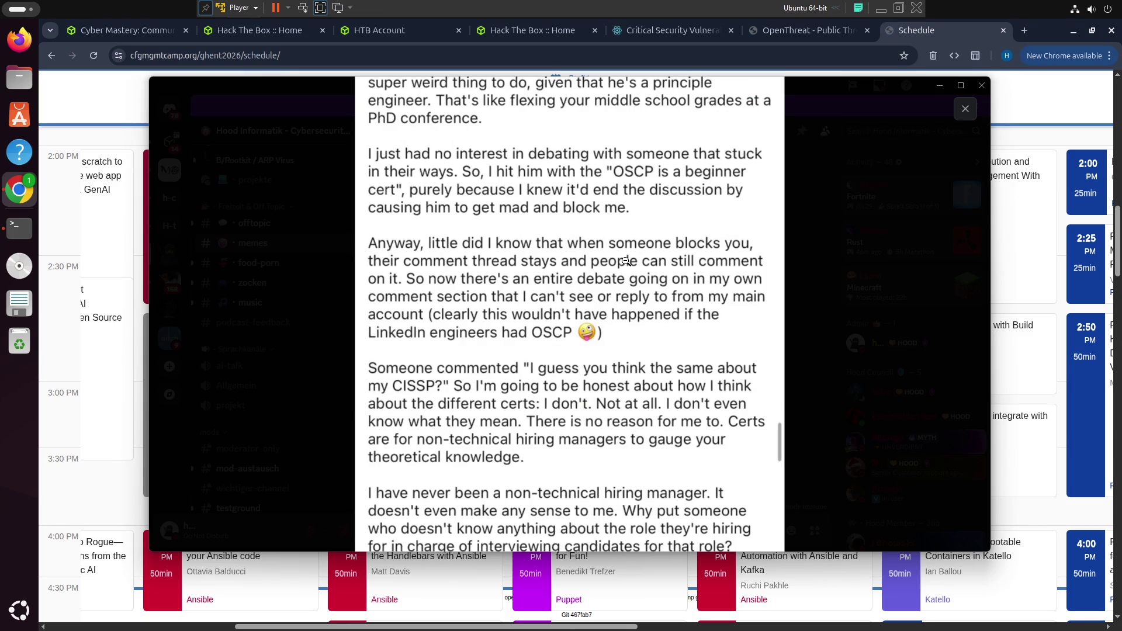
scroll(625, 260, down, 1)
scroll(632, 262, down, 2)
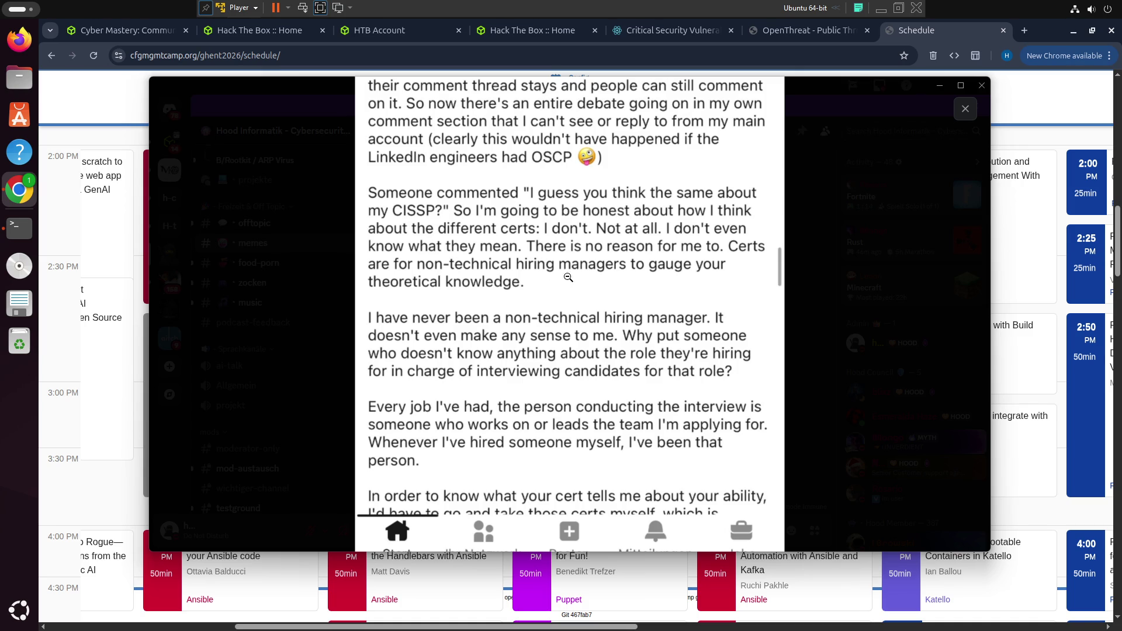
scroll(592, 264, down, 1)
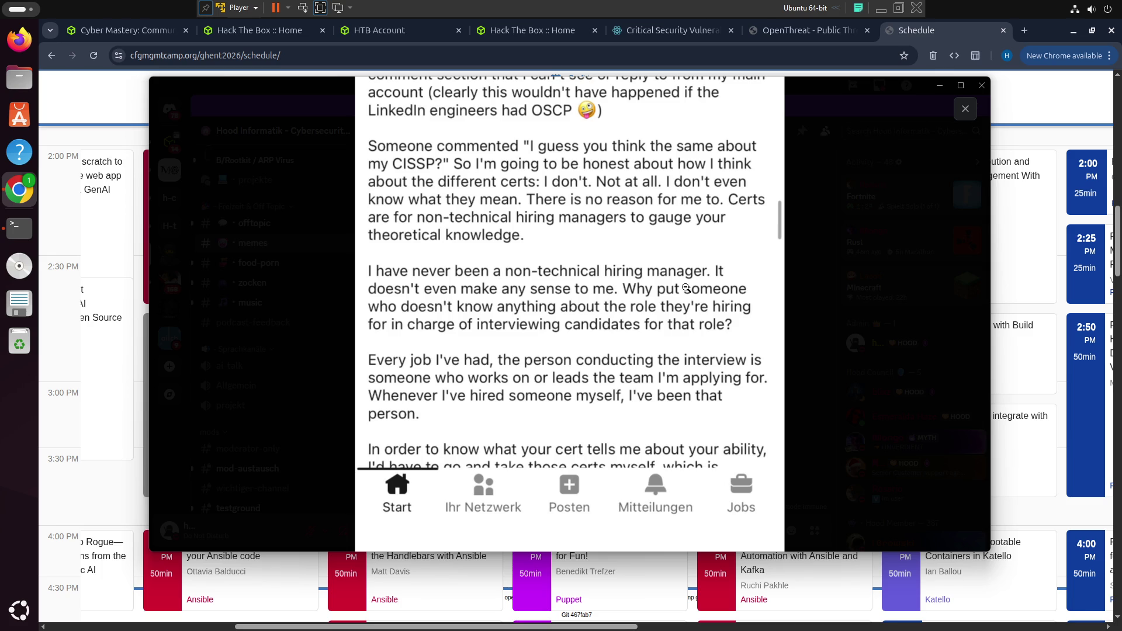
scroll(688, 280, up, 1)
scroll(652, 303, up, 1)
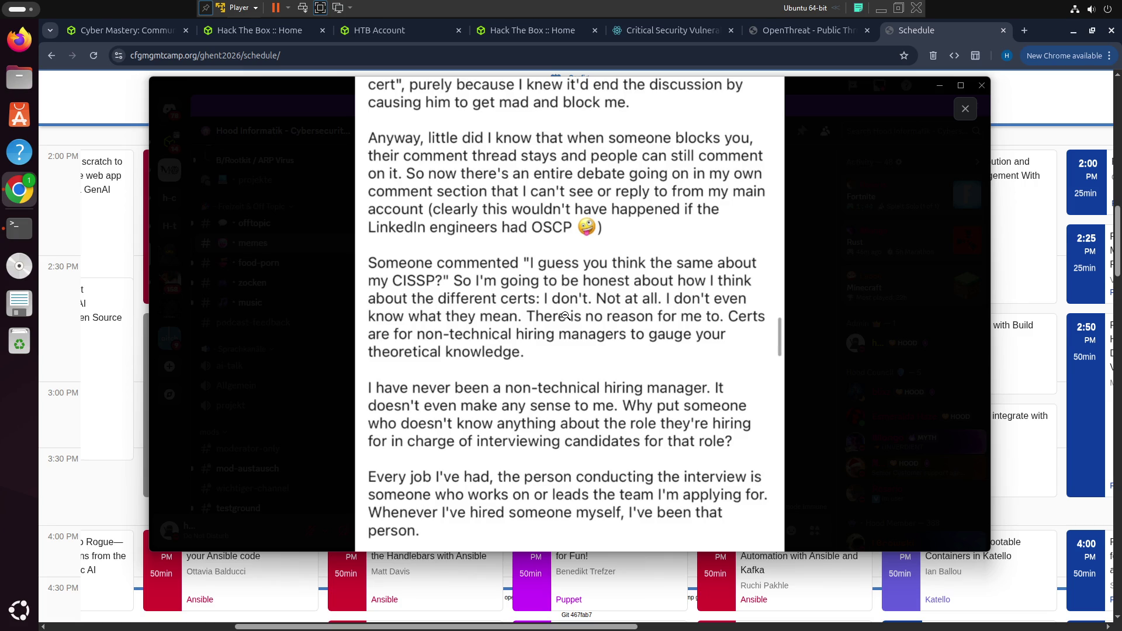
Step: Reopen the attached post screenshot, zoom in to read its text, then fit it back in view
click(565, 317)
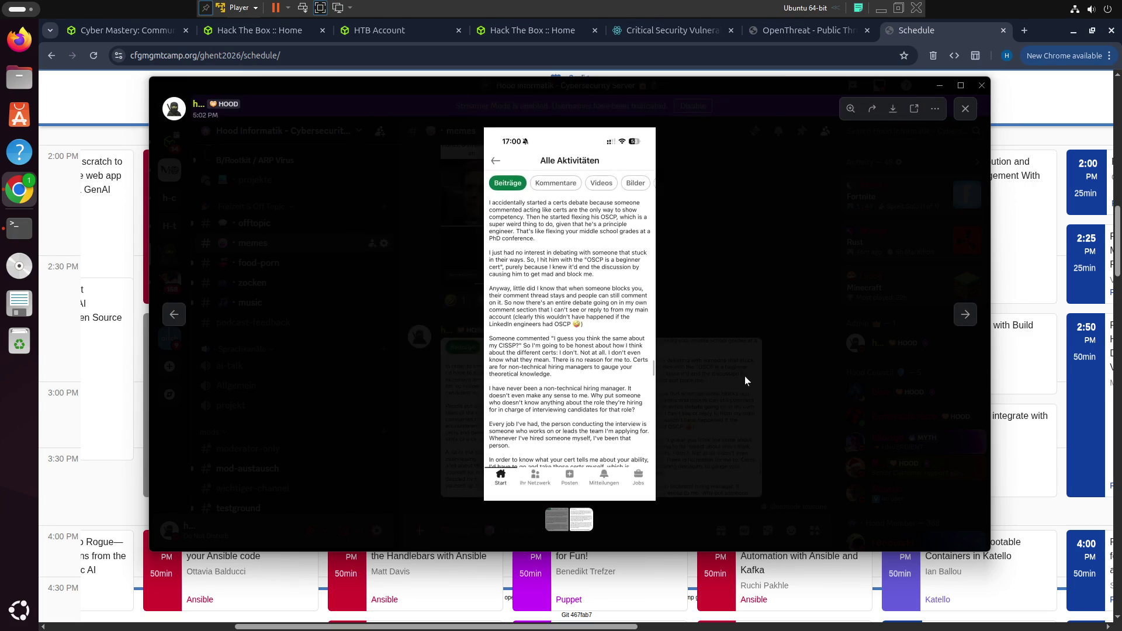
click(744, 377)
click(583, 395)
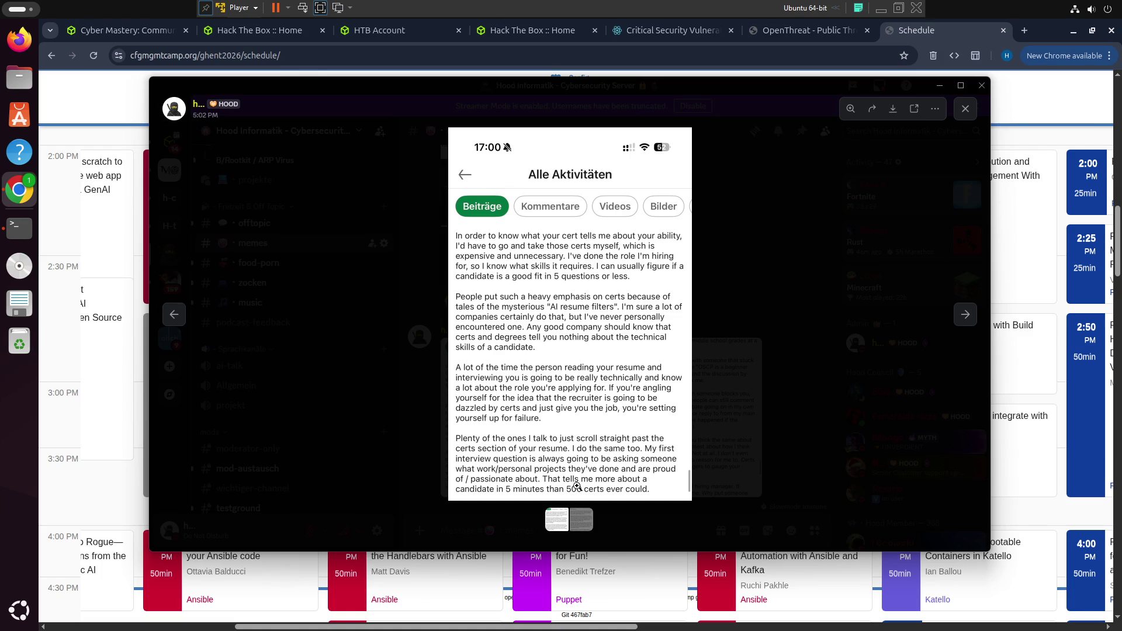
click(512, 475)
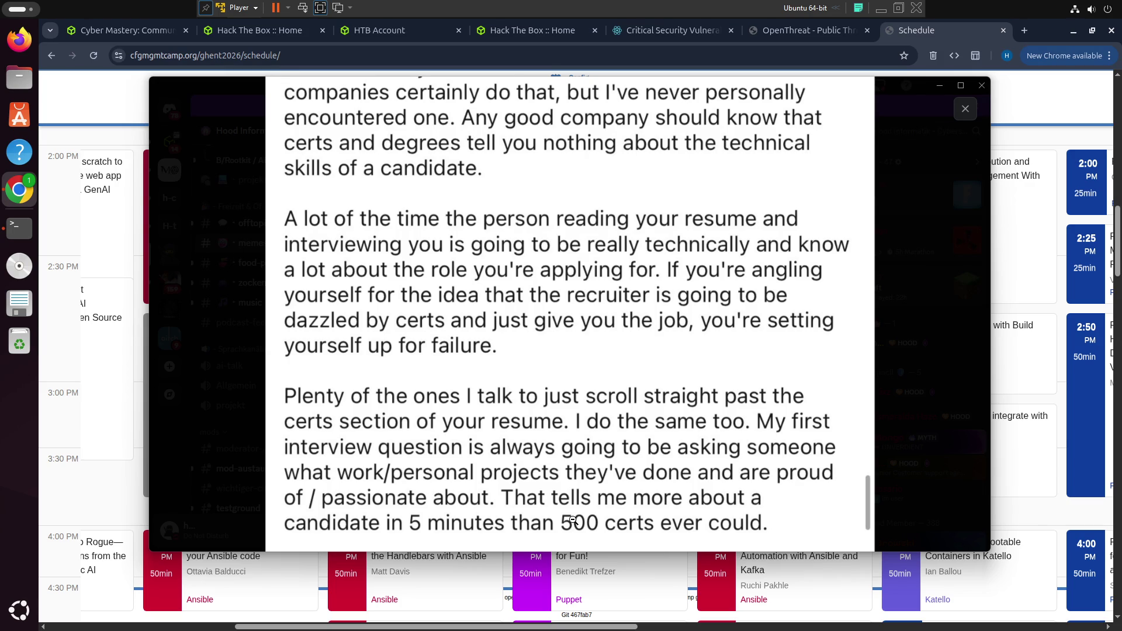
click(458, 354)
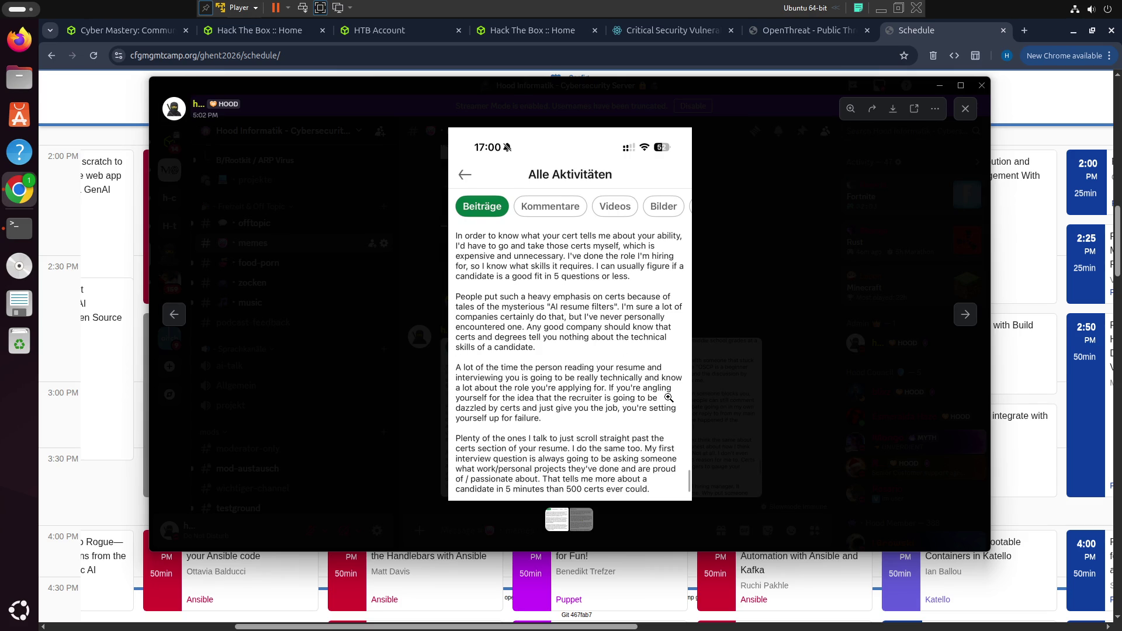
Step: Close the image viewer and minimize Discord so the CfgMgmtCamp schedule shows again
click(731, 379)
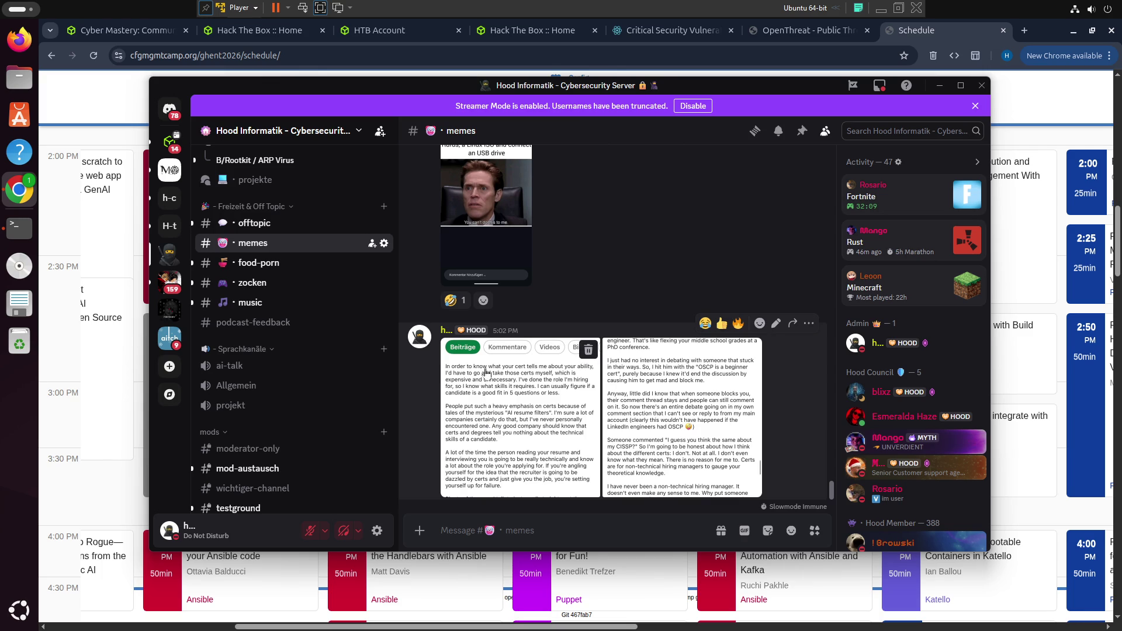
mouse_move(682, 416)
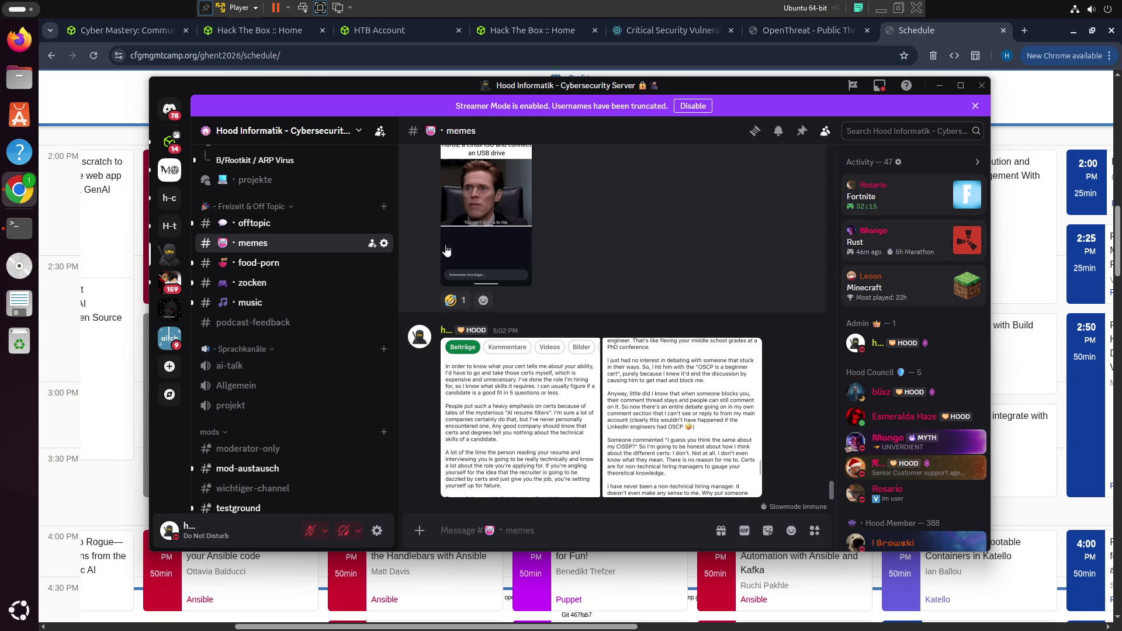
scroll(560, 244, up, 2)
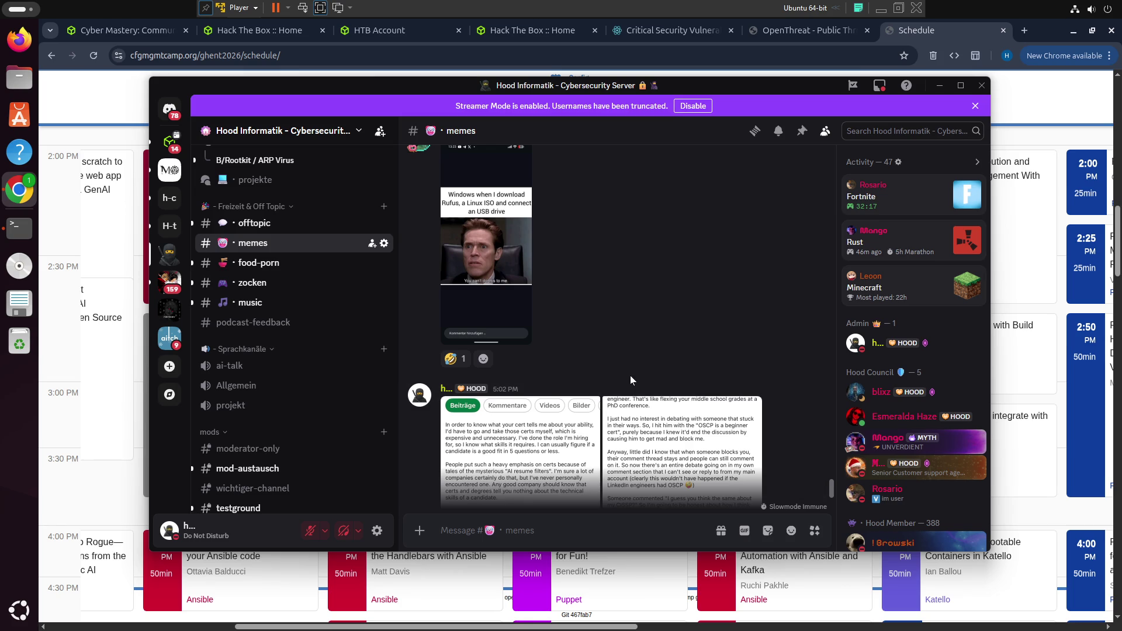
scroll(630, 377, up, 2)
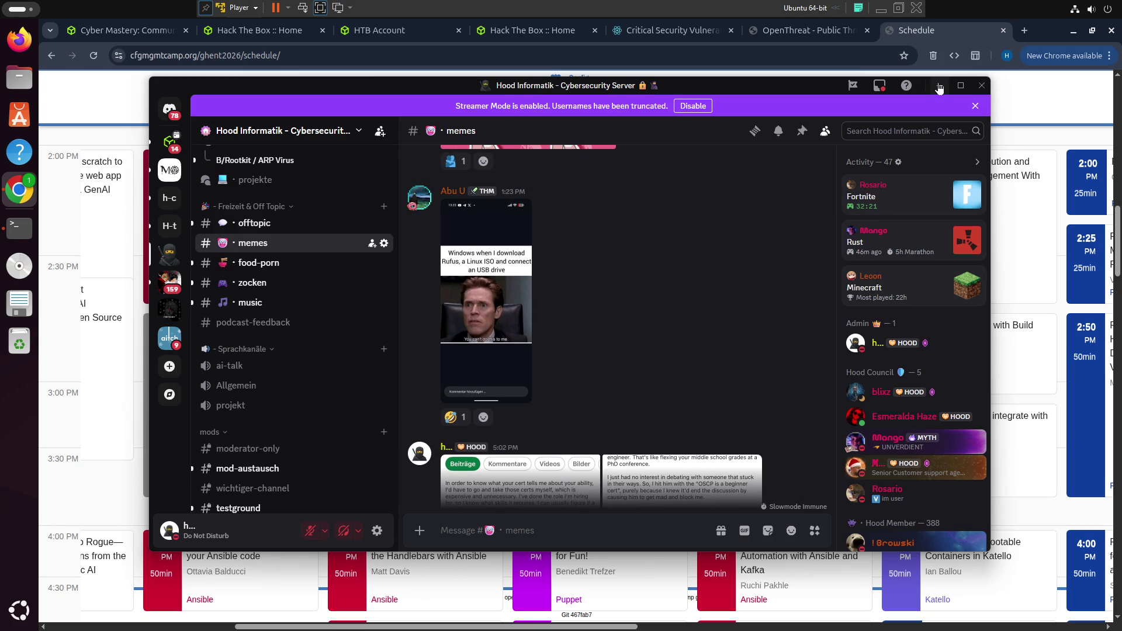
click(939, 86)
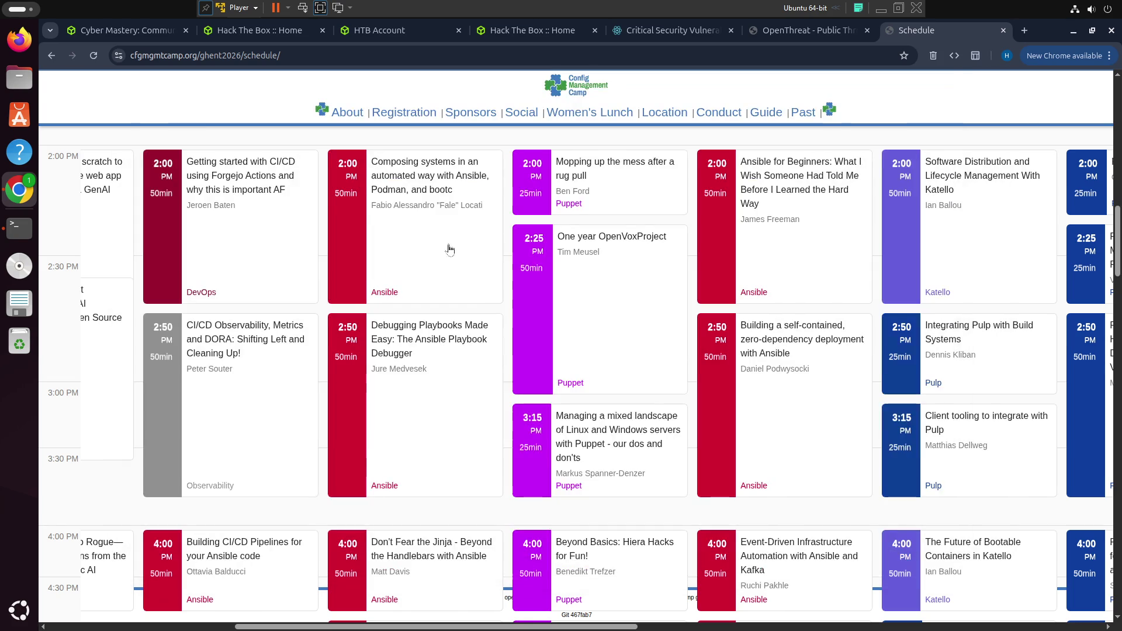
Step: Close the schedule tab and run a Google search for 39c3 in a new tab
click(1003, 30)
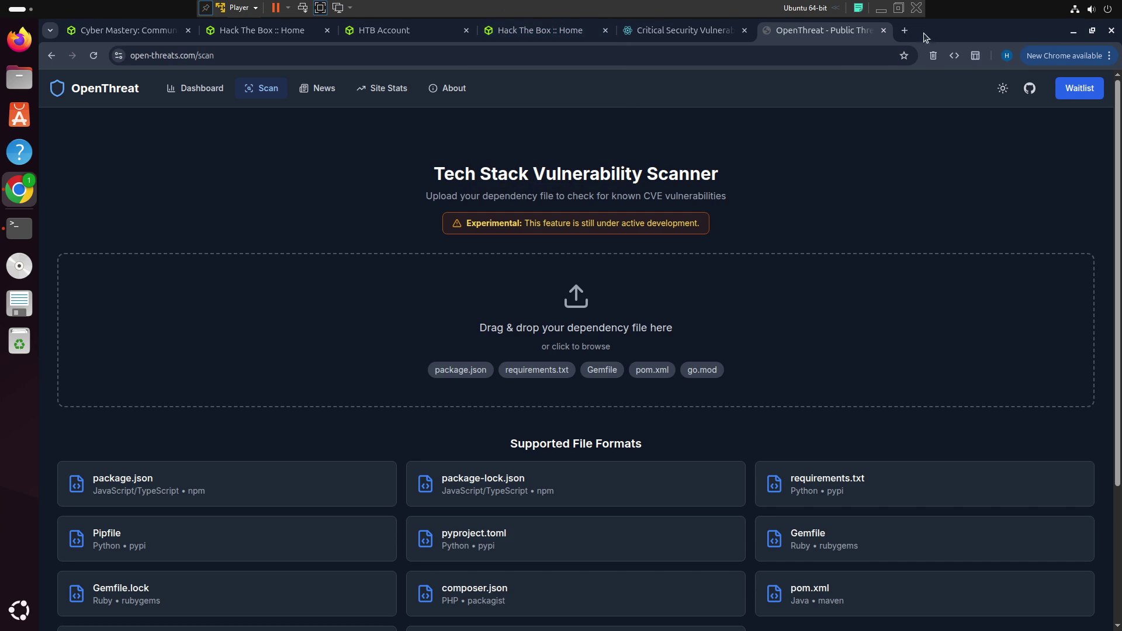
click(904, 32)
text(39c3)
key(Return)
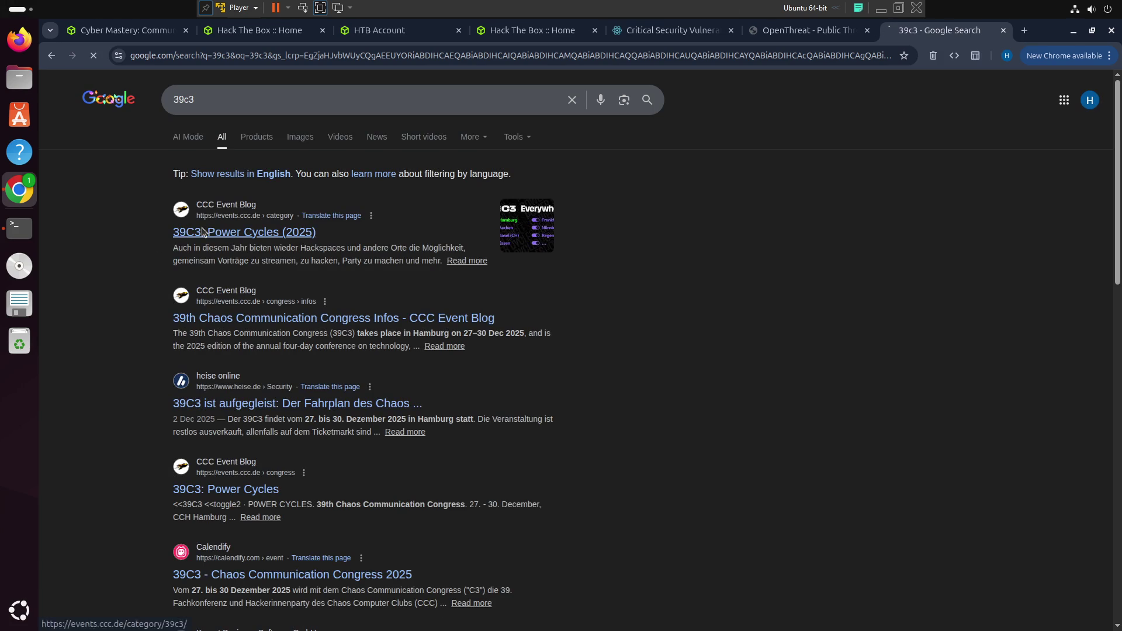
Step: Open the 39C3: Power Cycles (2025) result and select its event date line
click(204, 232)
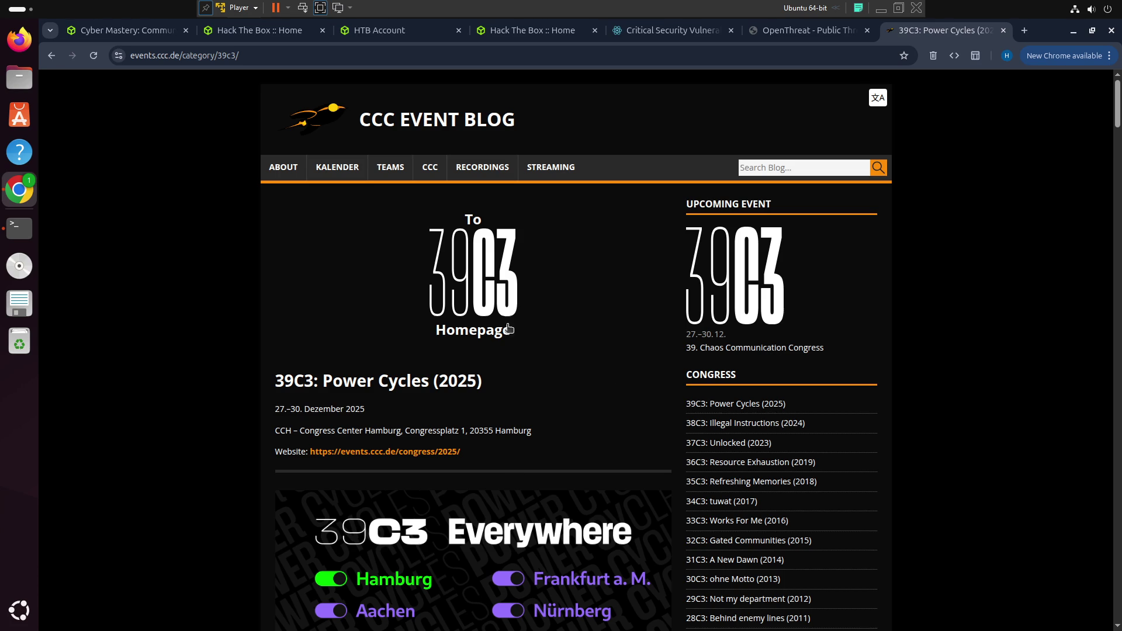
drag(278, 419, 304, 409)
click(330, 408)
triple_click(330, 409)
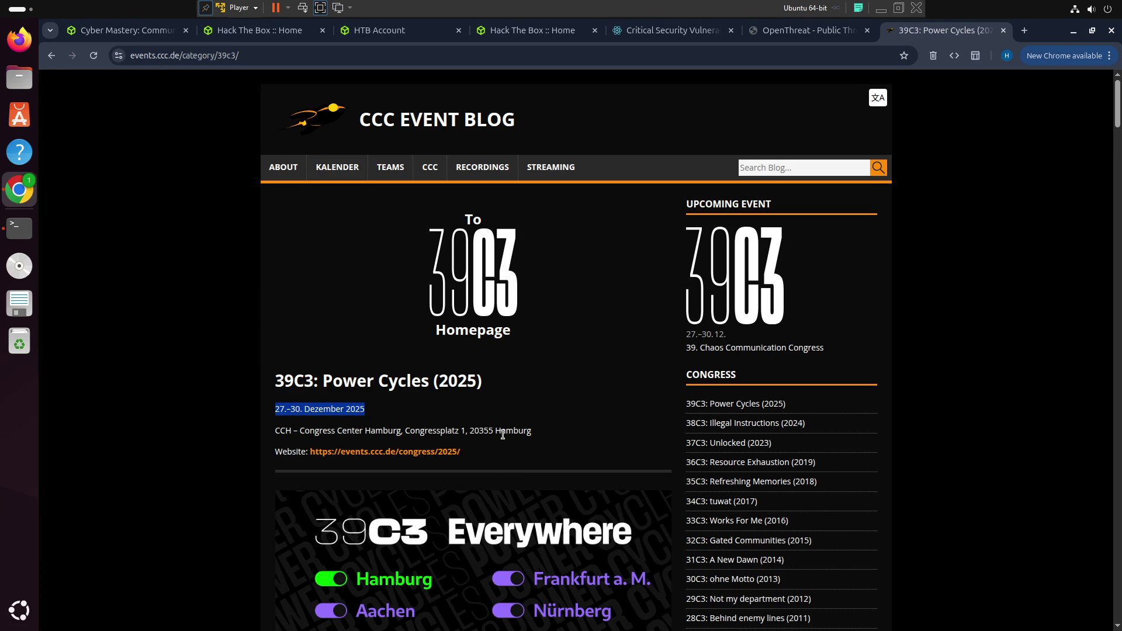
scroll(502, 433, down, 3)
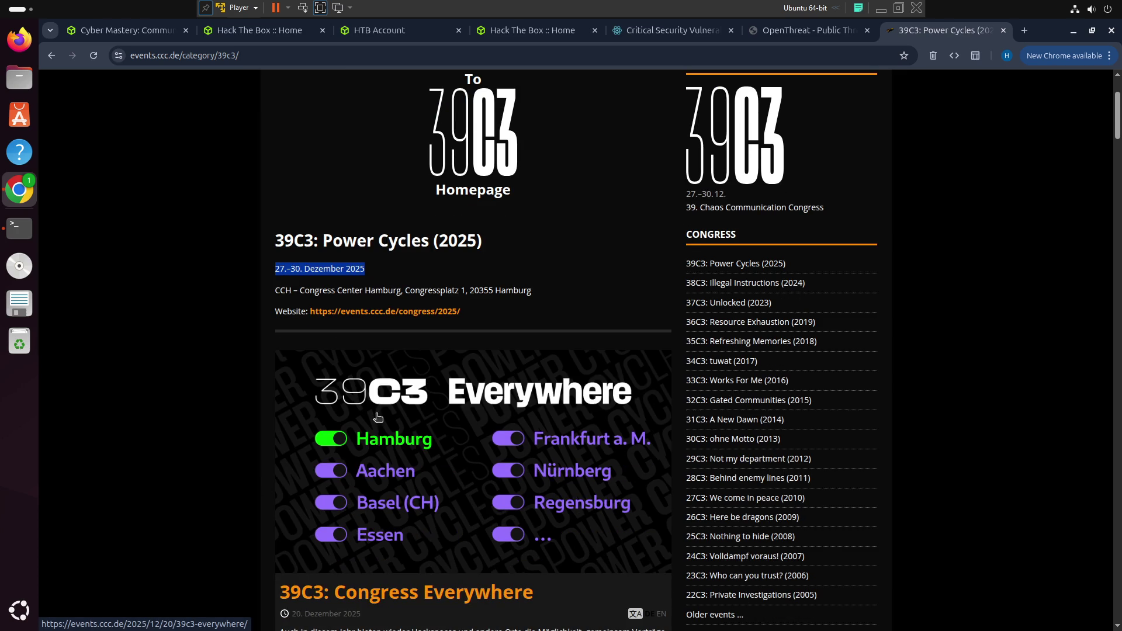
scroll(439, 449, down, 3)
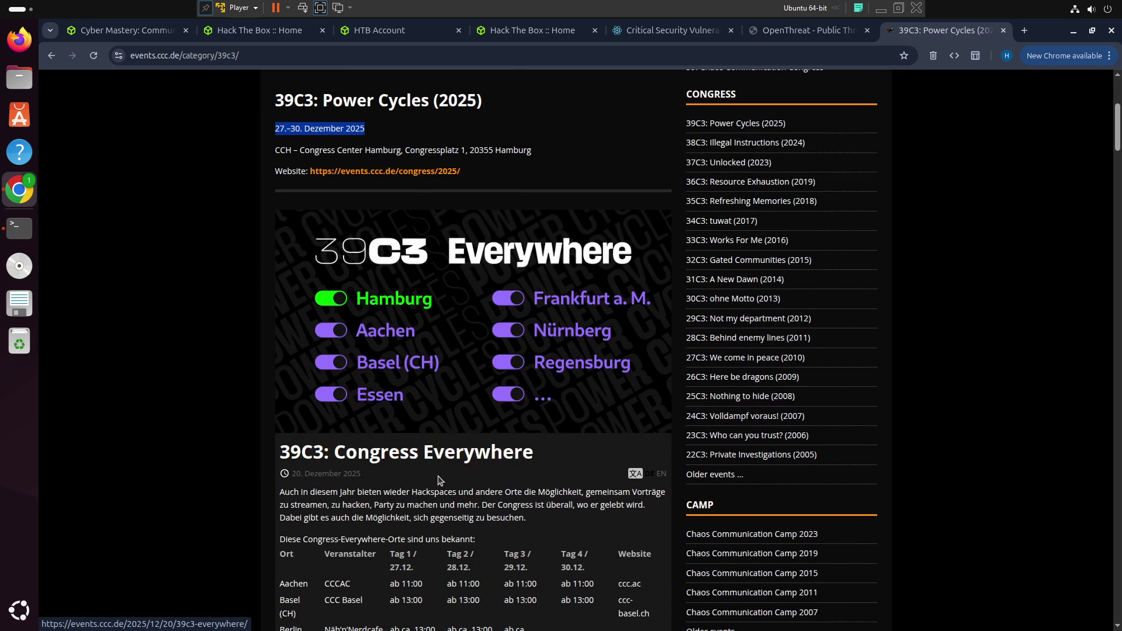
scroll(524, 438, down, 3)
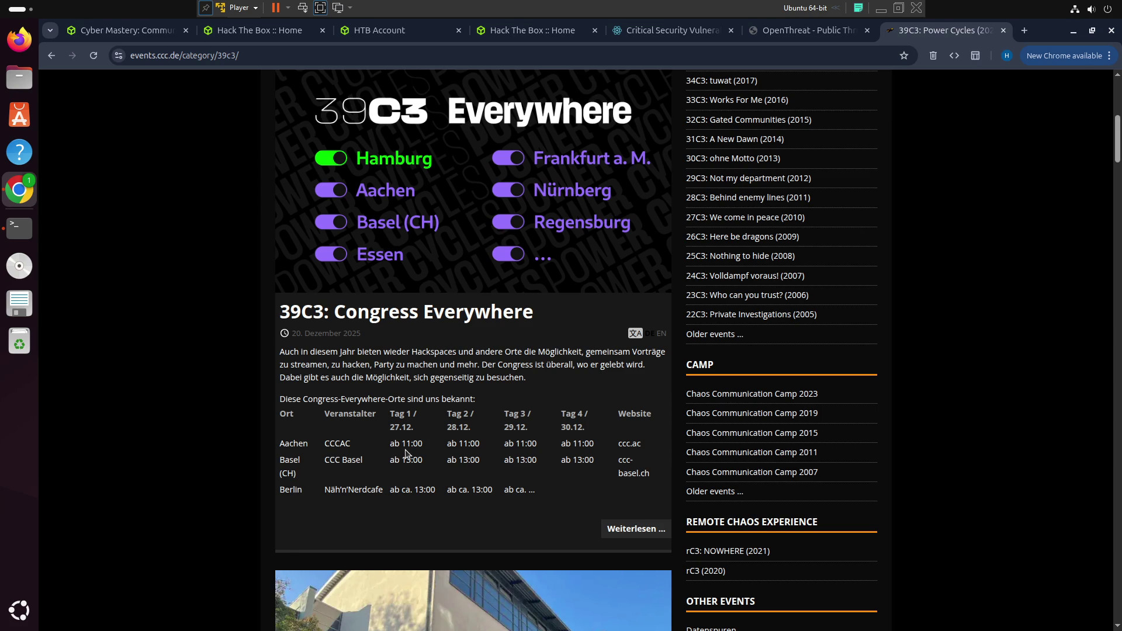
scroll(406, 453, up, 2)
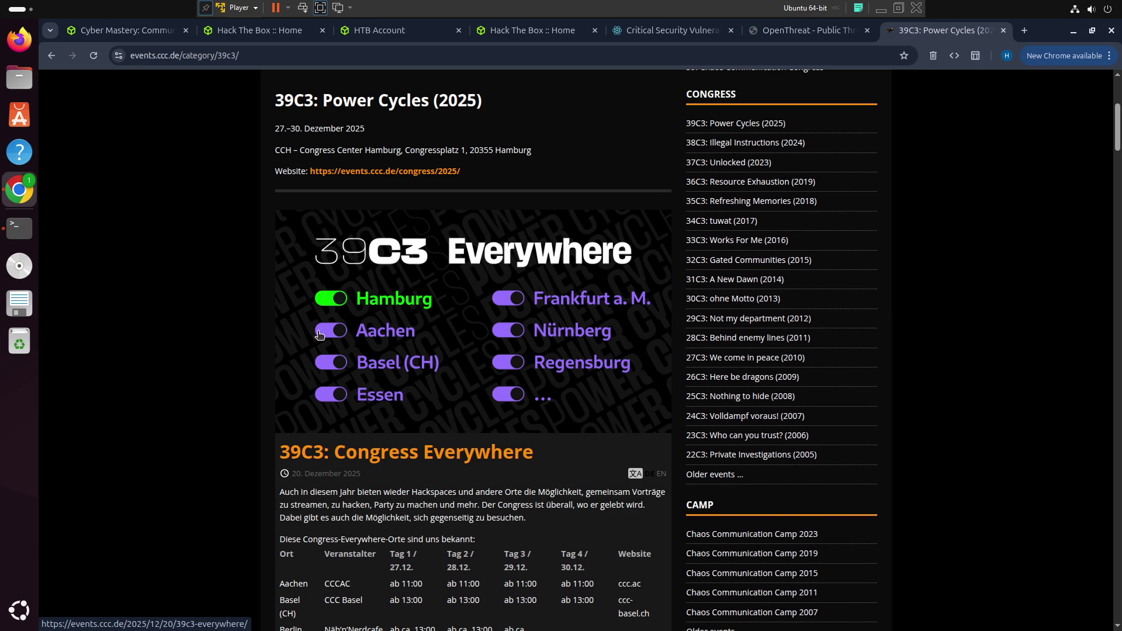
scroll(321, 340, up, 4)
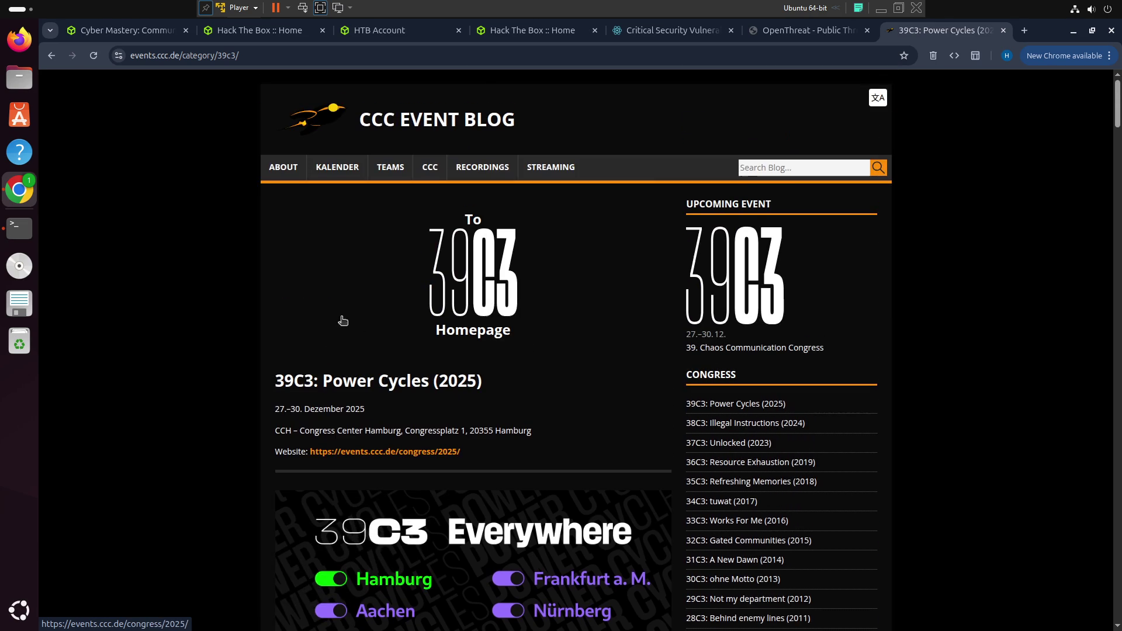
Step: Reselect the 27–30 December 2025 date line repeatedly, ending with the word Dezember highlighted
triple_click(292, 408)
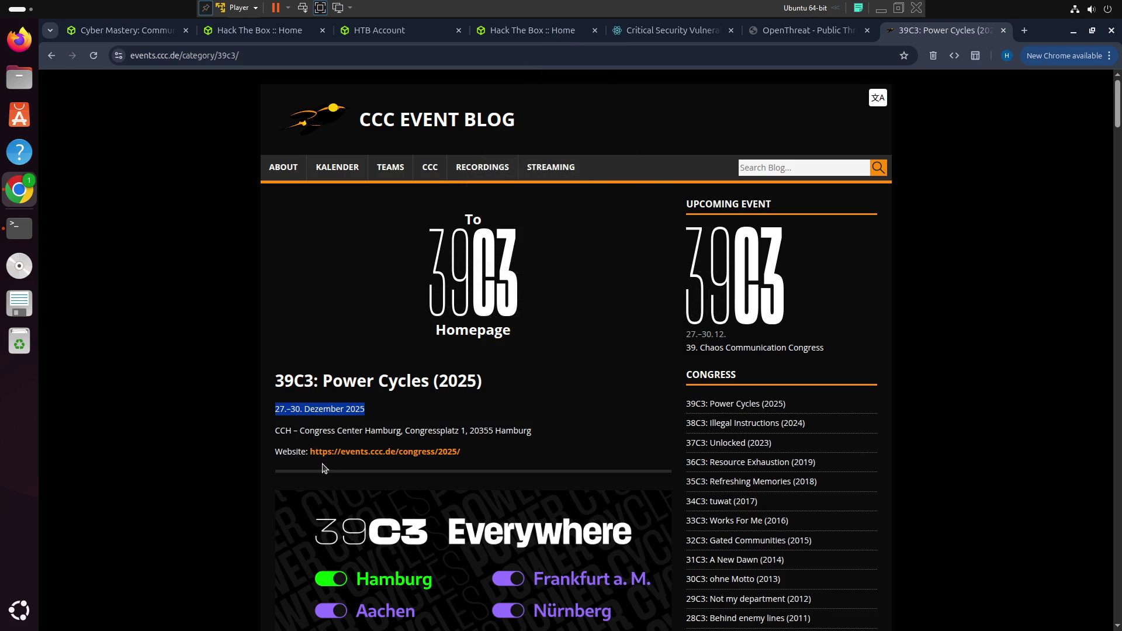
click(327, 410)
triple_click(328, 410)
click(326, 410)
triple_click(327, 410)
double_click(326, 410)
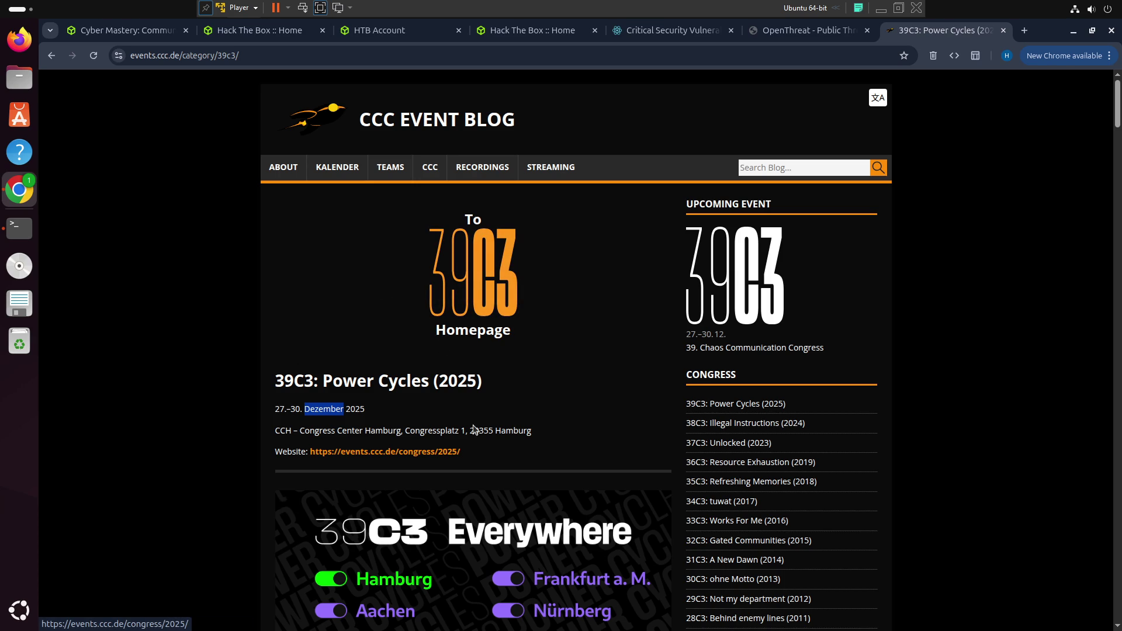
Step: Search Google for 38c3 pictures in a new tab and preview the first congress photos
click(1022, 34)
text(38c)
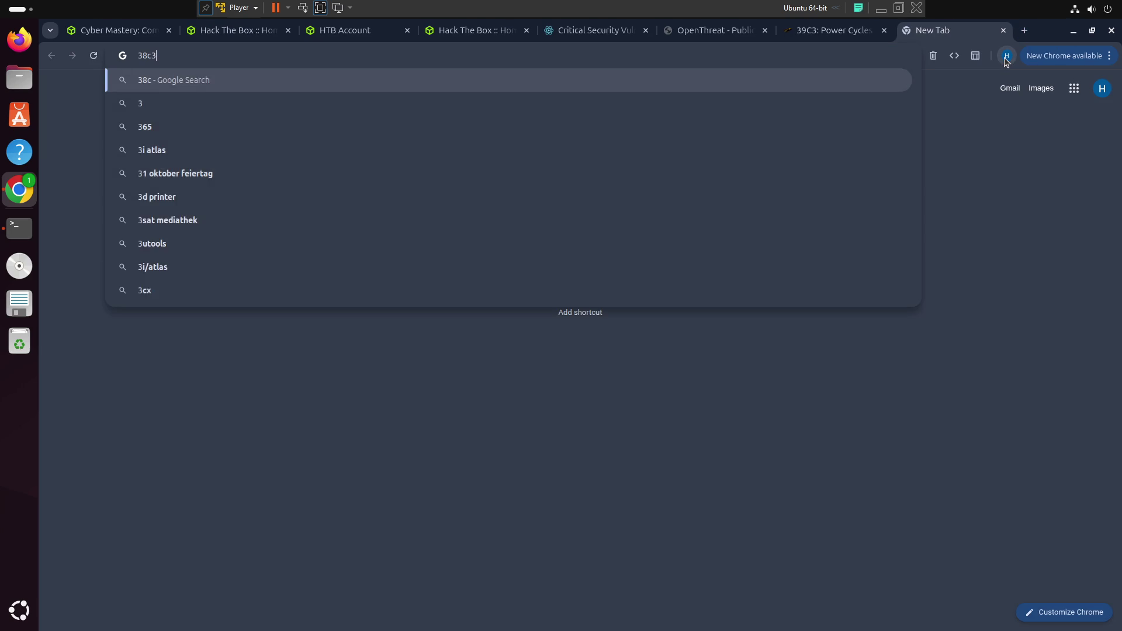
text(3)
text( pictures)
key(Return)
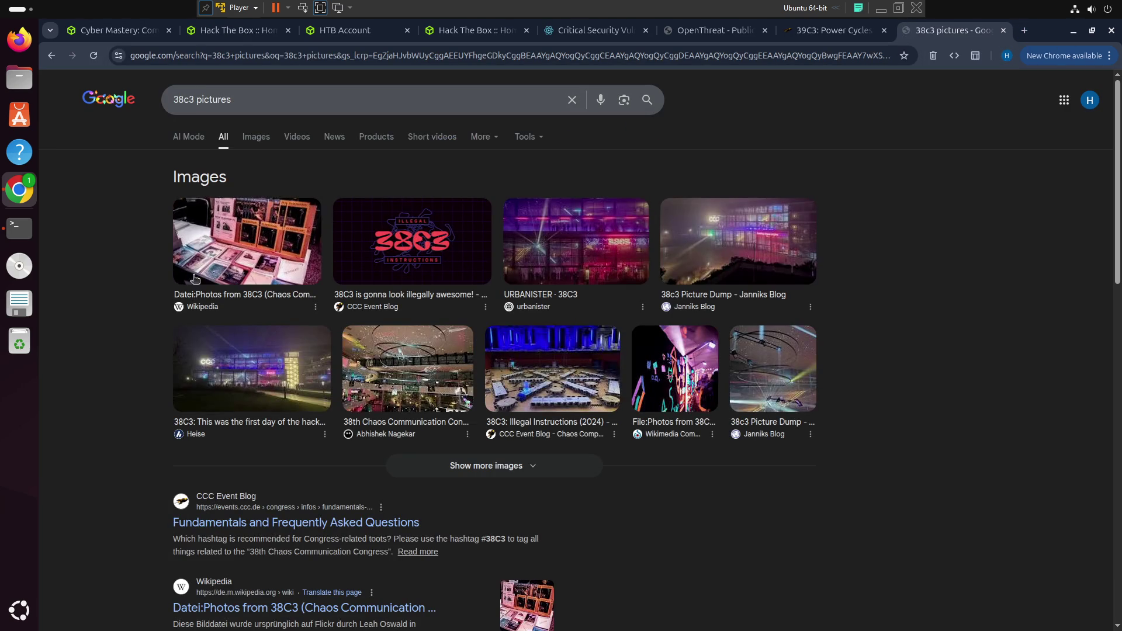
click(409, 378)
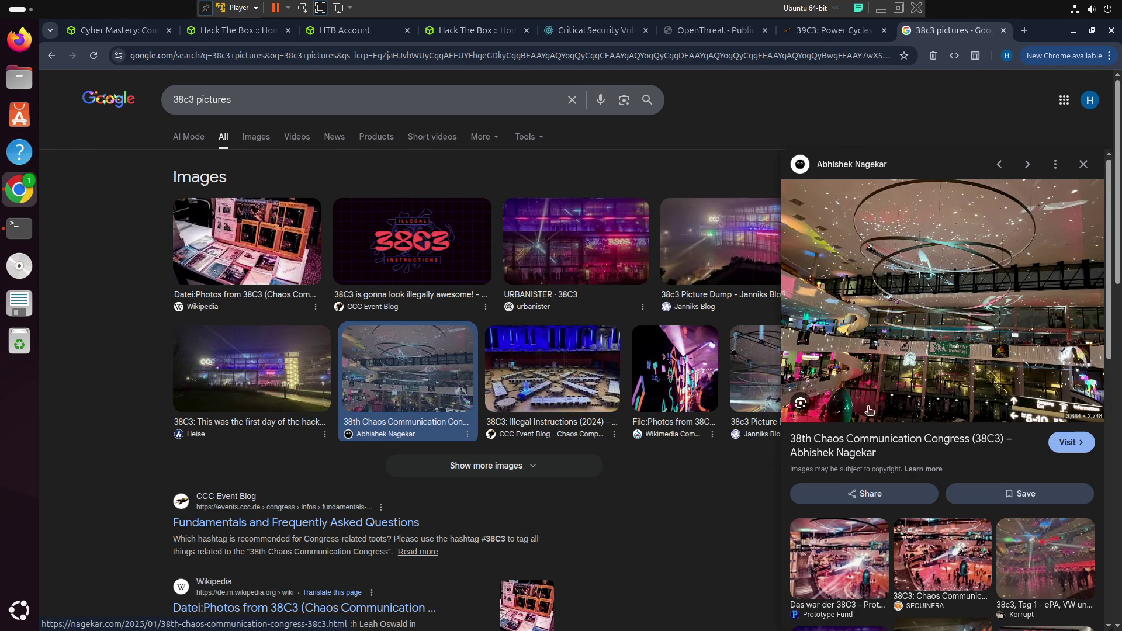
click(841, 553)
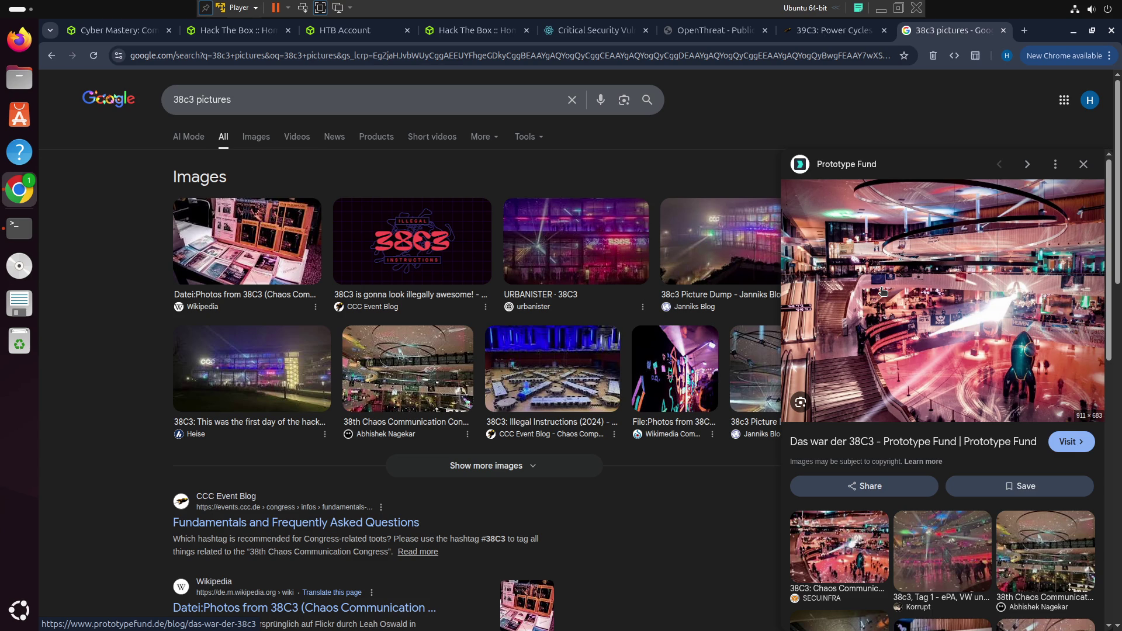
click(553, 369)
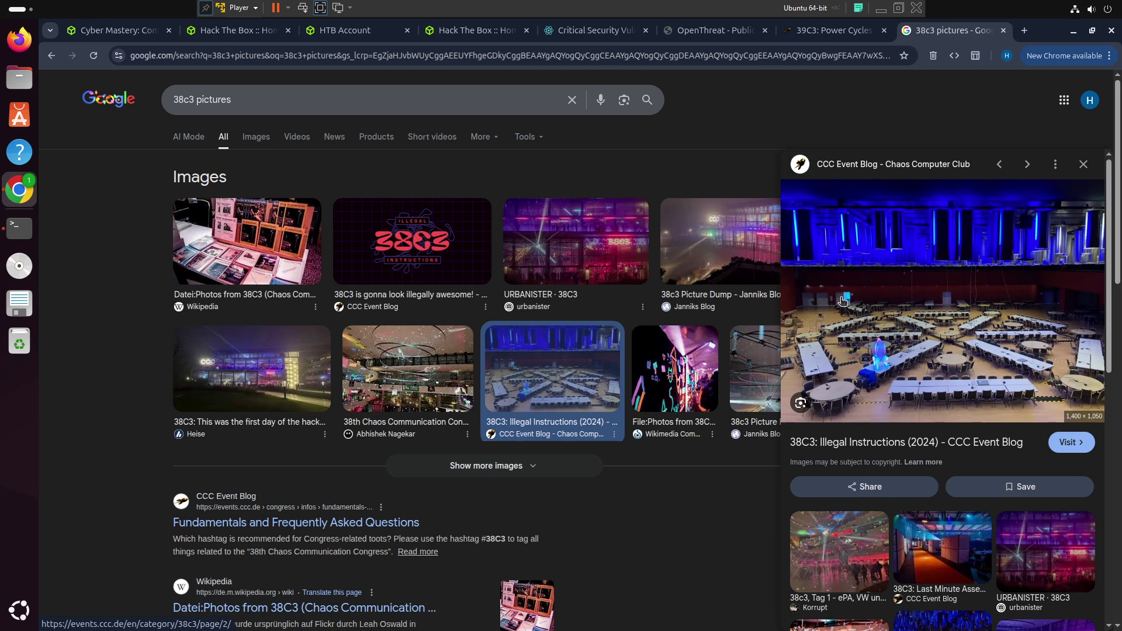
scroll(905, 369, down, 2)
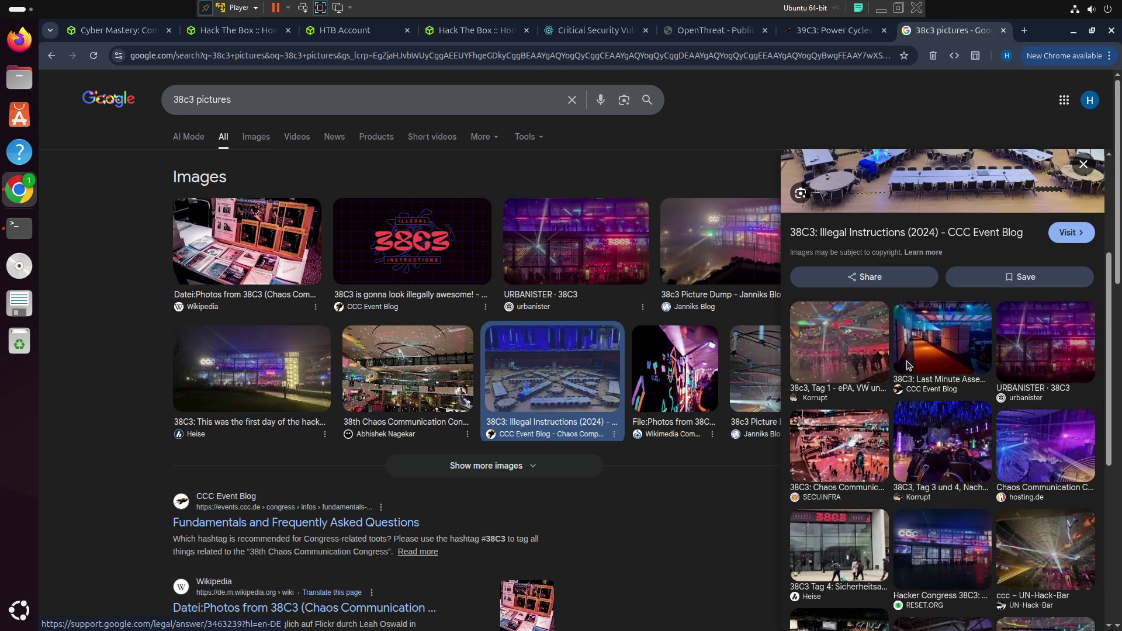
Step: Preview the Assembly Infos, Korrupt and Wikipedia photos, ending on the Illegal Instructions (2024) hall photo
click(905, 368)
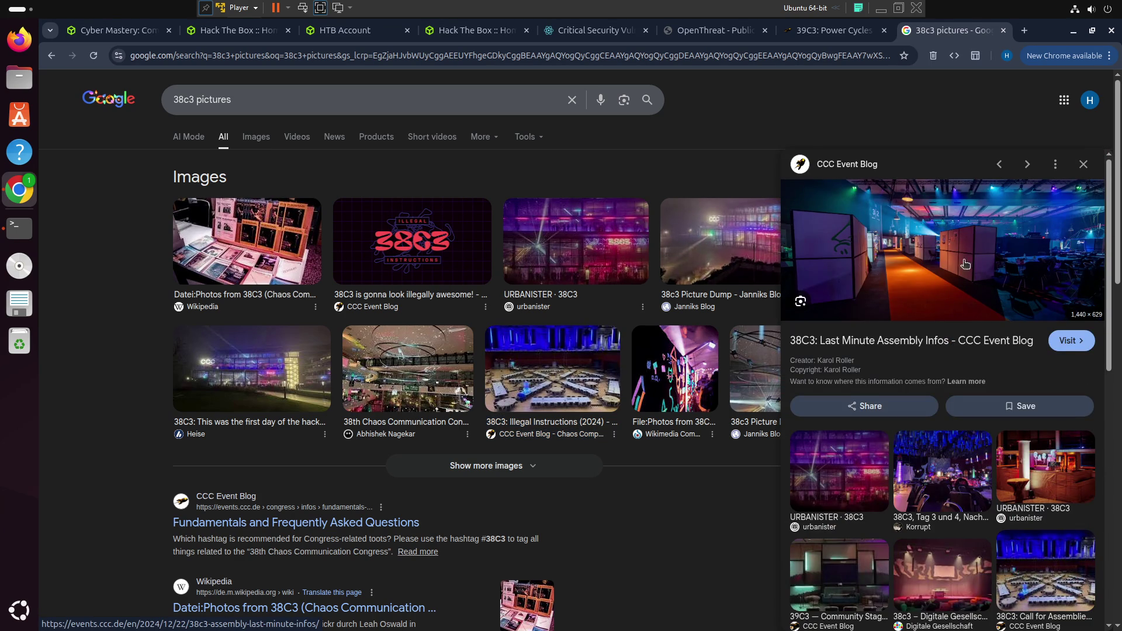
scroll(942, 289, down, 2)
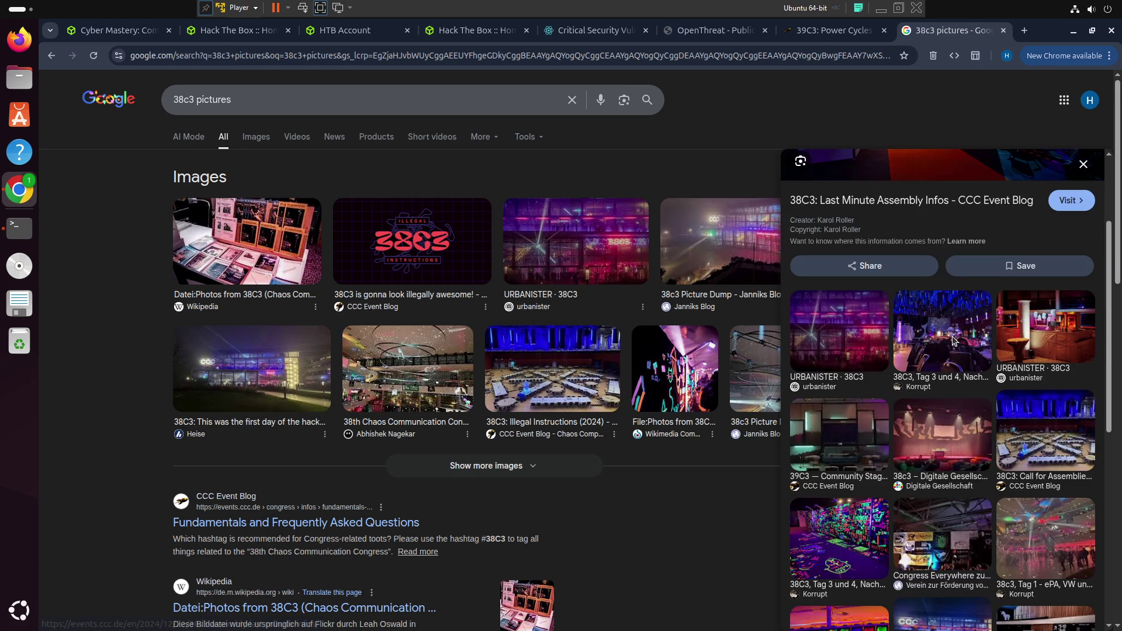
click(953, 340)
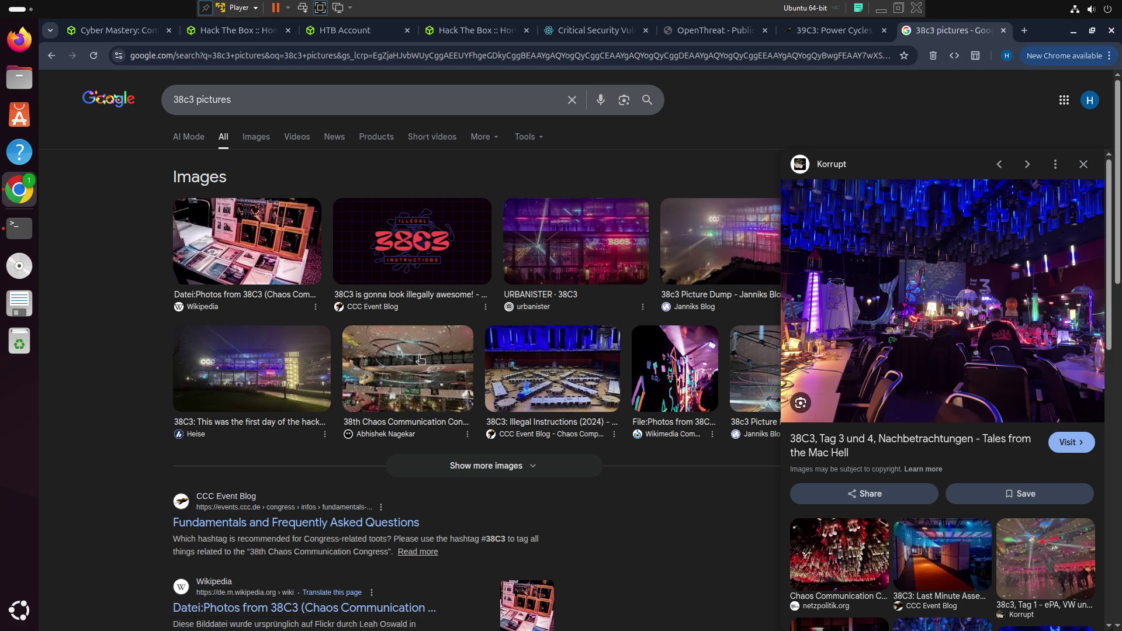
click(301, 266)
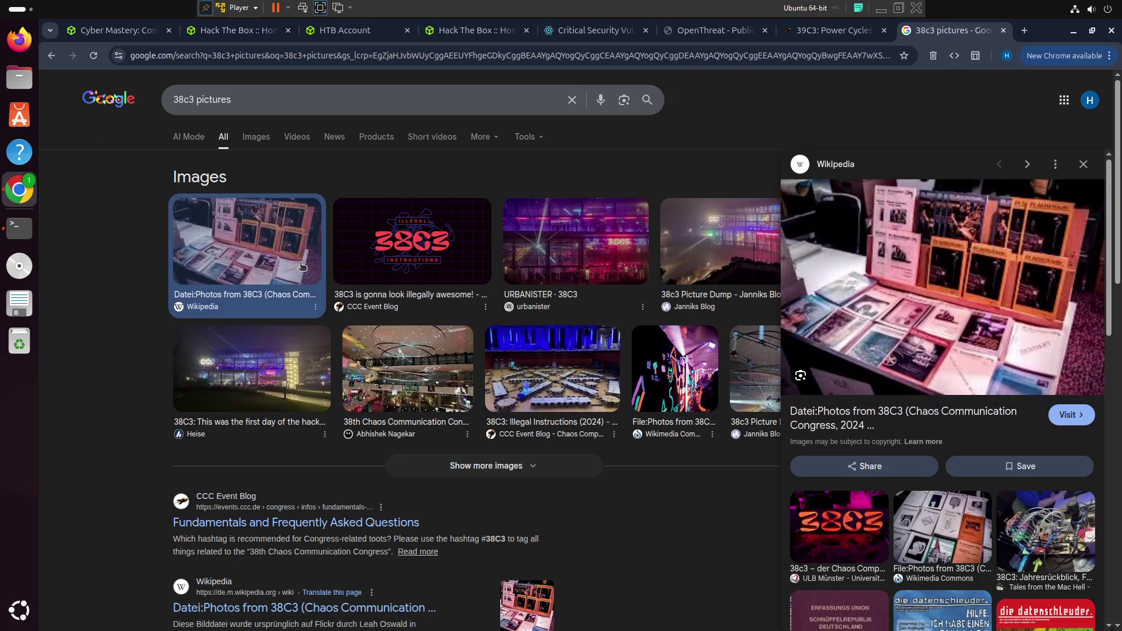
click(538, 374)
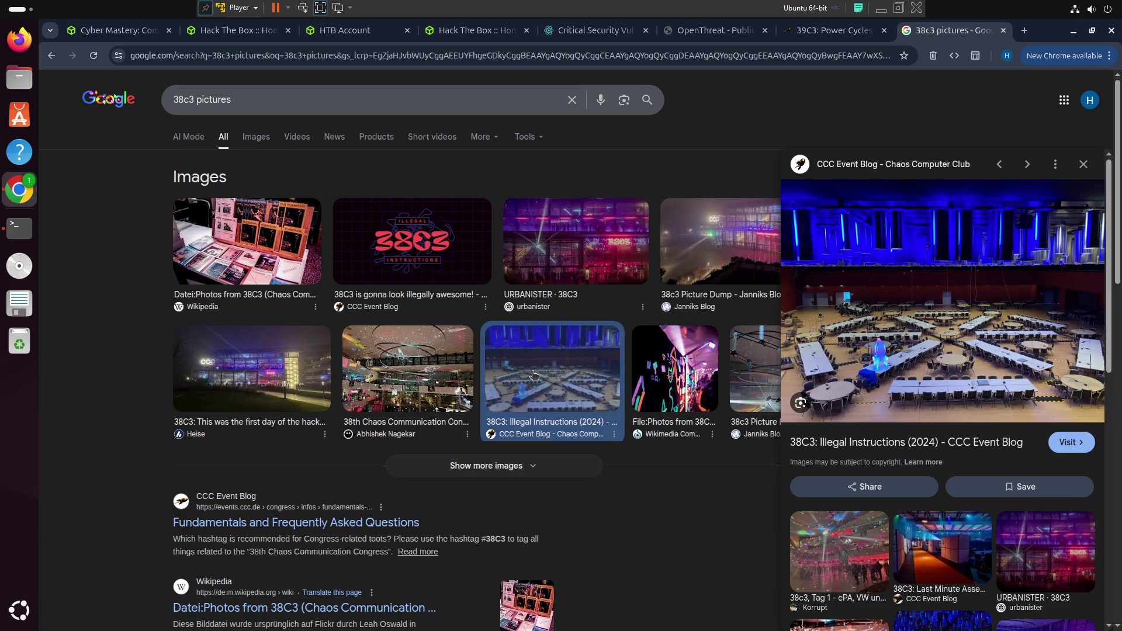
Step: Return to the 39C3 Power Cycles tab and go to the official congress website
key(ctrl+shift+Tab)
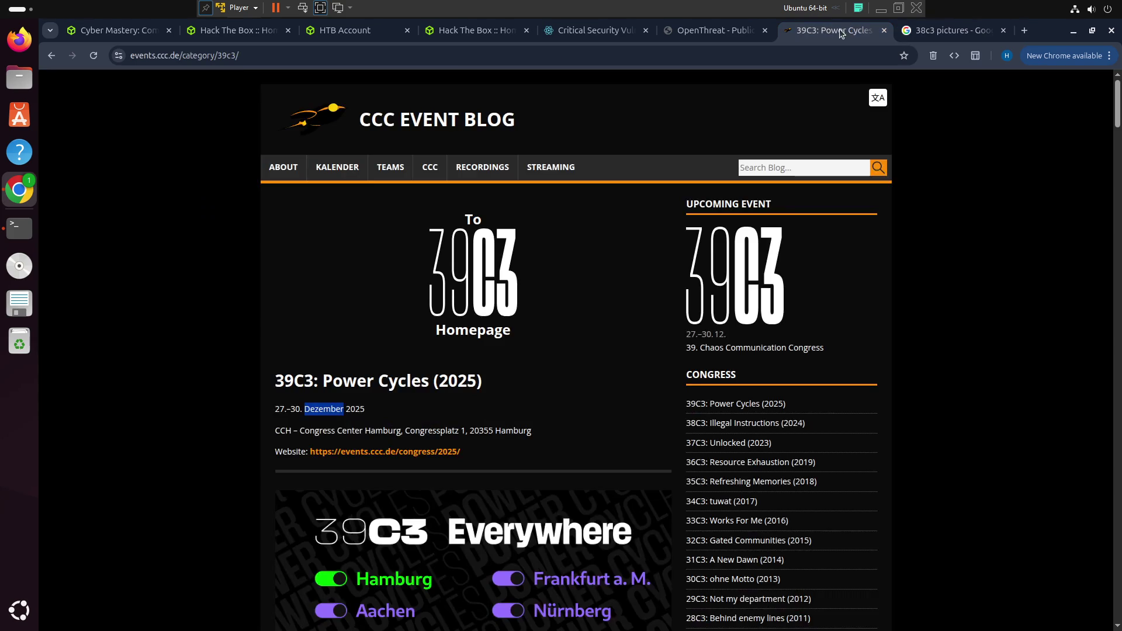
scroll(601, 374, down, 1)
scroll(604, 368, down, 2)
scroll(742, 338, up, 2)
click(742, 333)
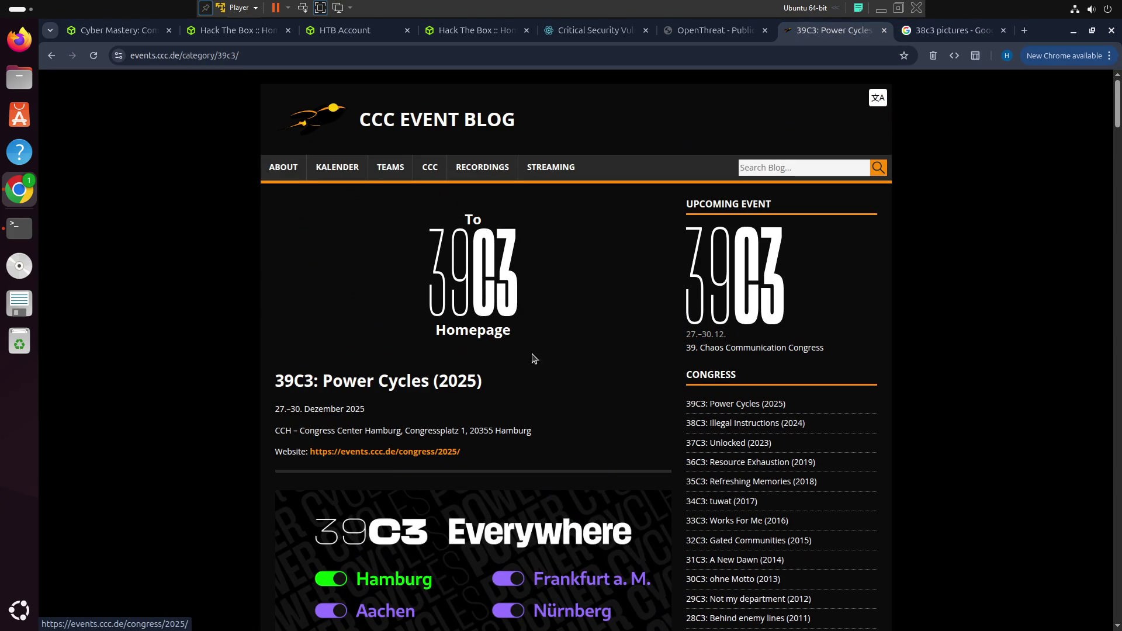
click(396, 451)
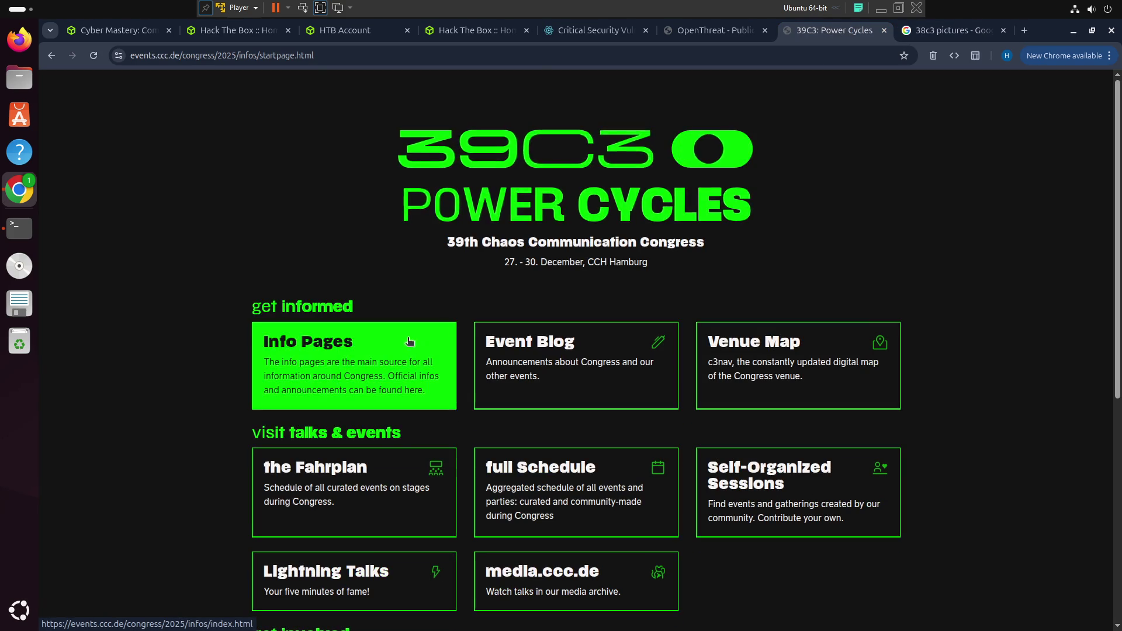
Step: Reach the 39C3 Fahrplan via the info pages' Talks section
click(333, 360)
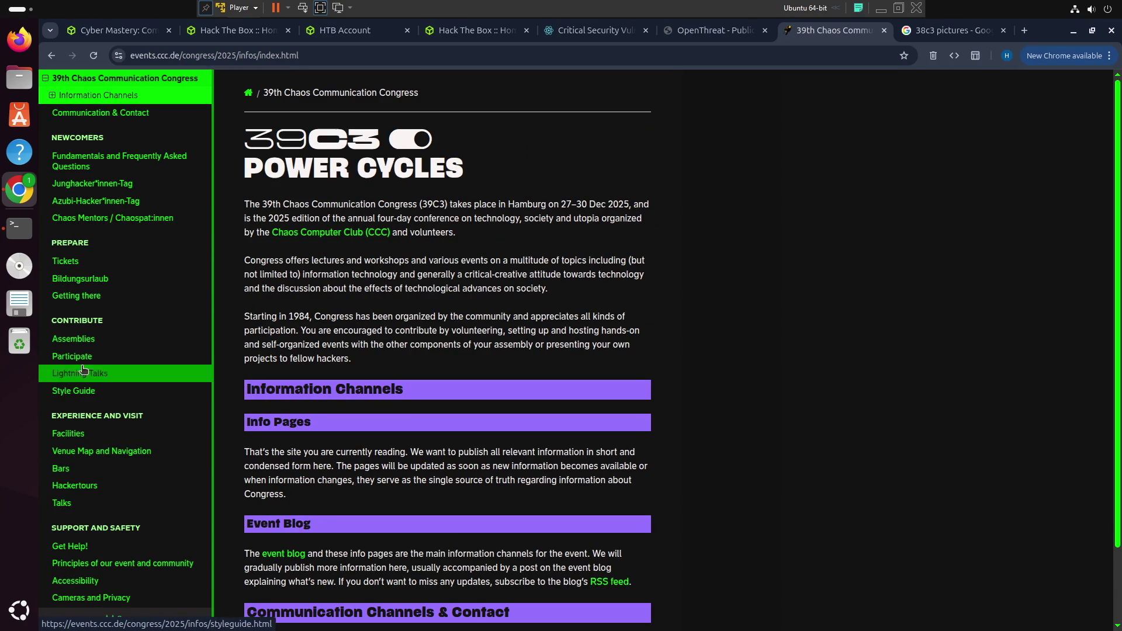
scroll(114, 425, down, 3)
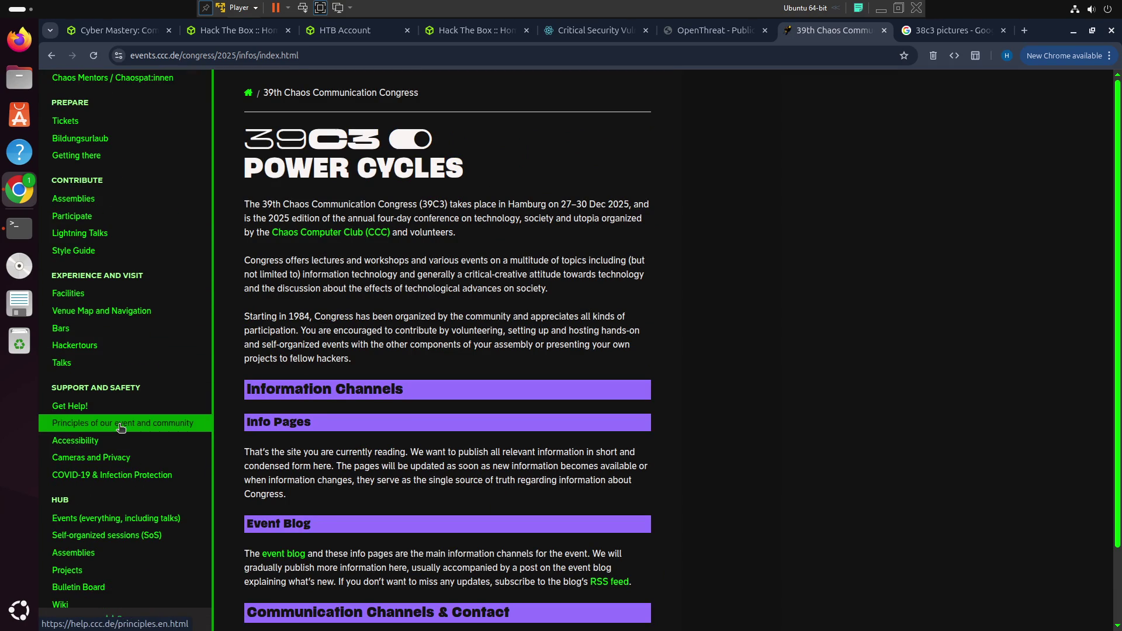
click(61, 361)
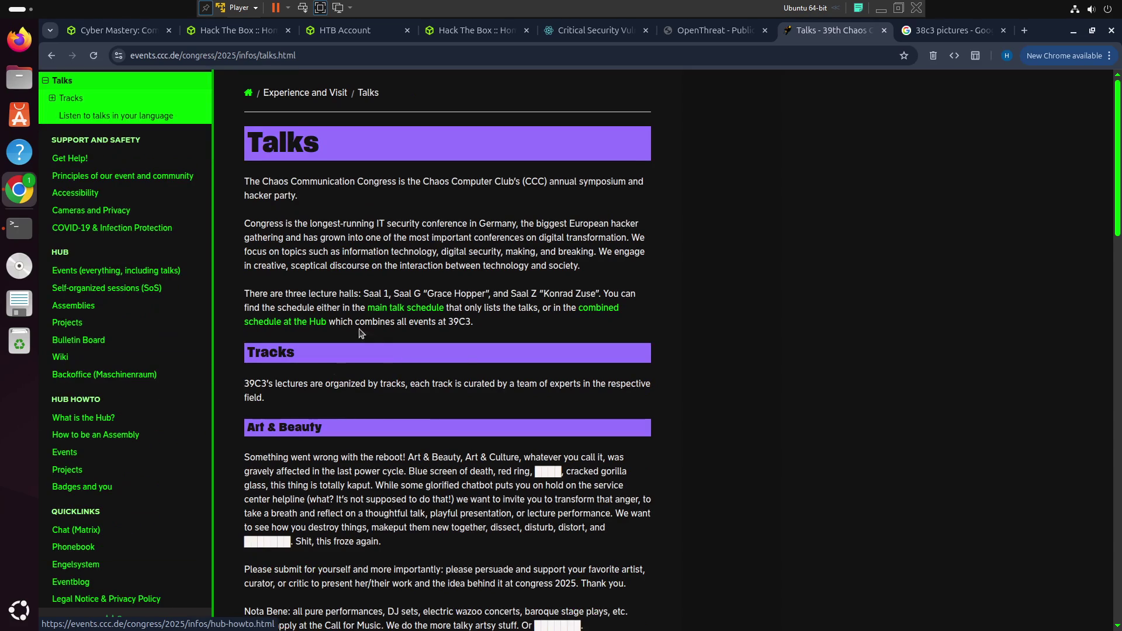
click(395, 309)
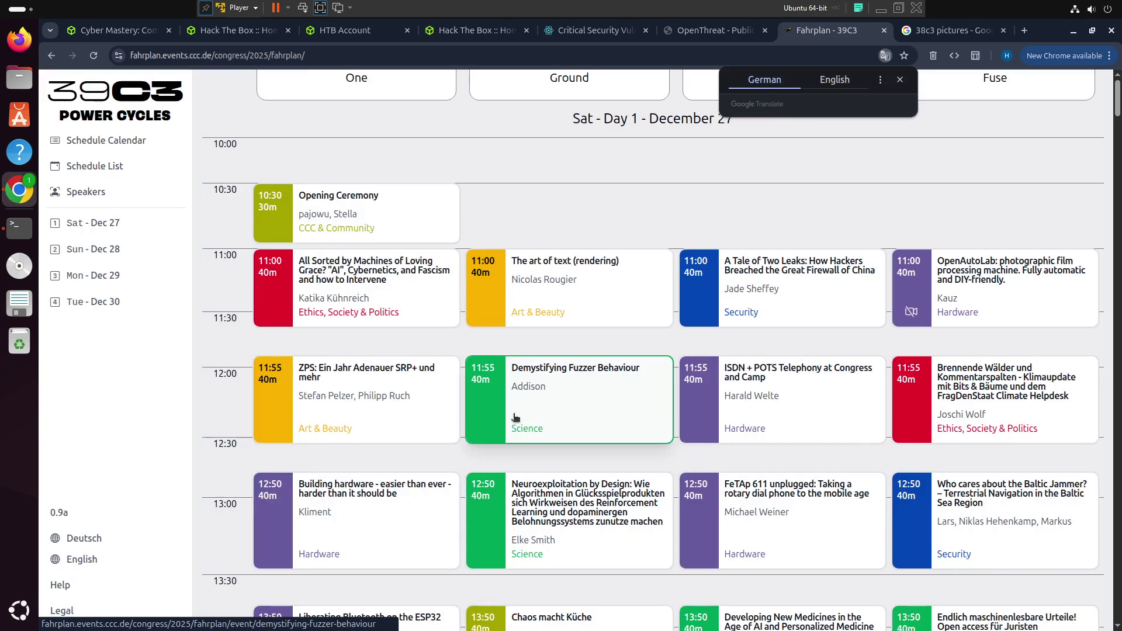
Step: Review the Demystifying Fuzzer Behaviour and Chaos macht Küche talk pages, returning to the Day 1 schedule
click(899, 79)
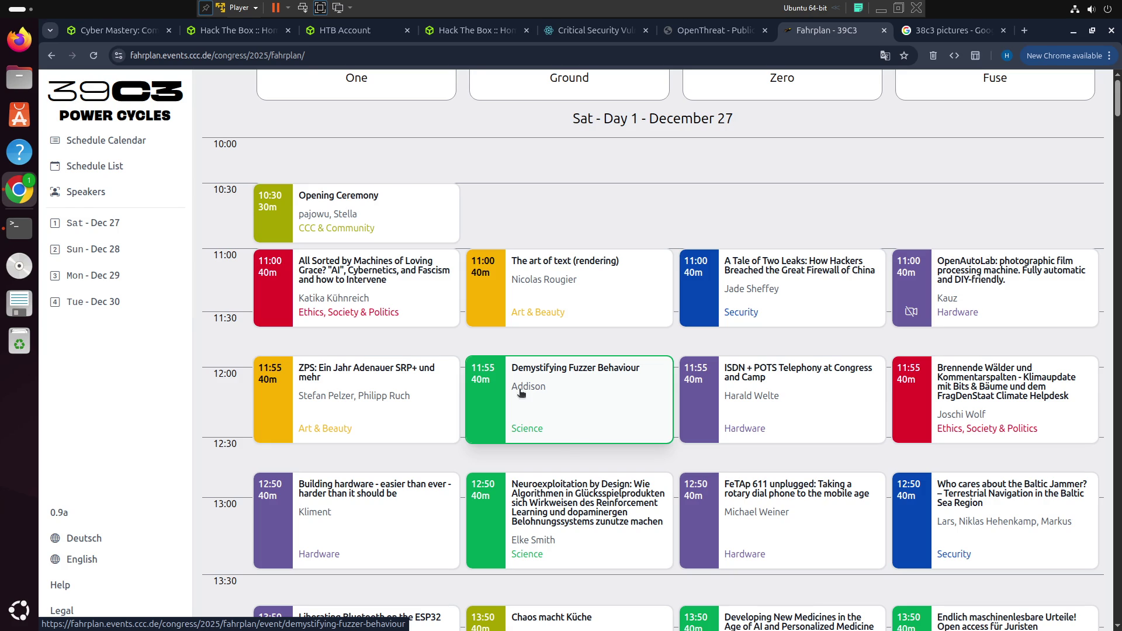
click(541, 397)
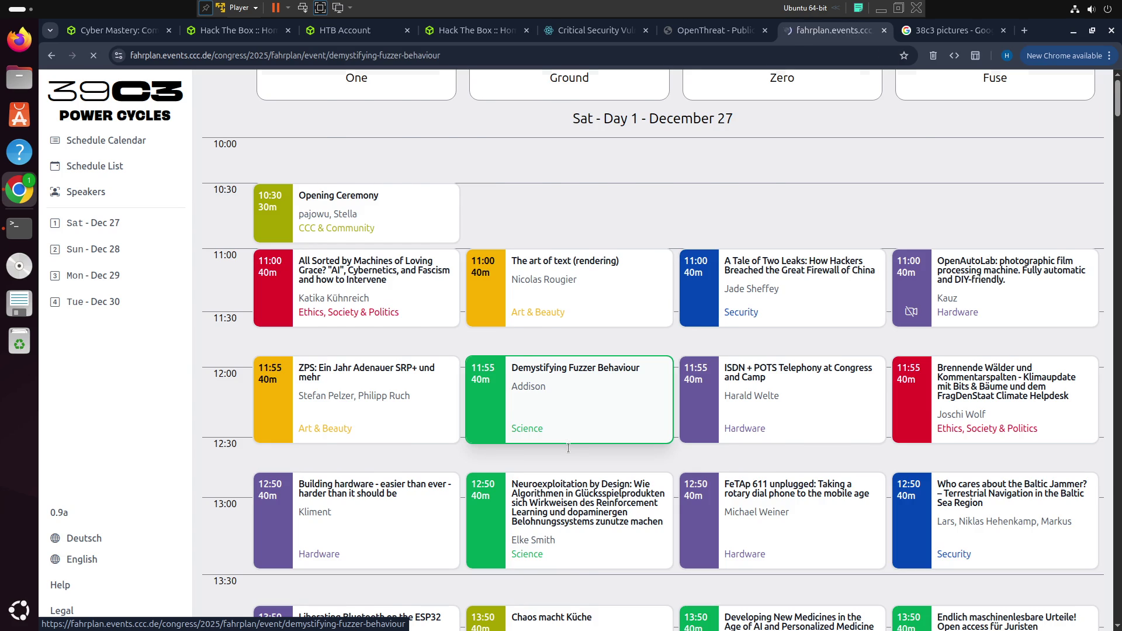
scroll(563, 380, down, 2)
scroll(577, 399, up, 2)
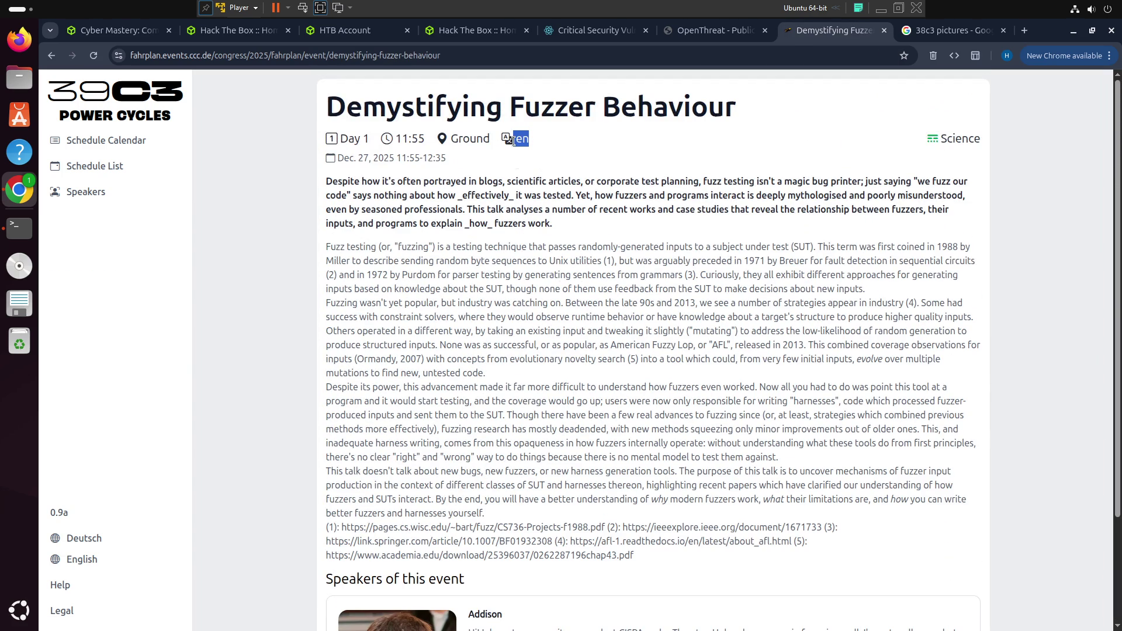
key(alt+Left)
click(617, 376)
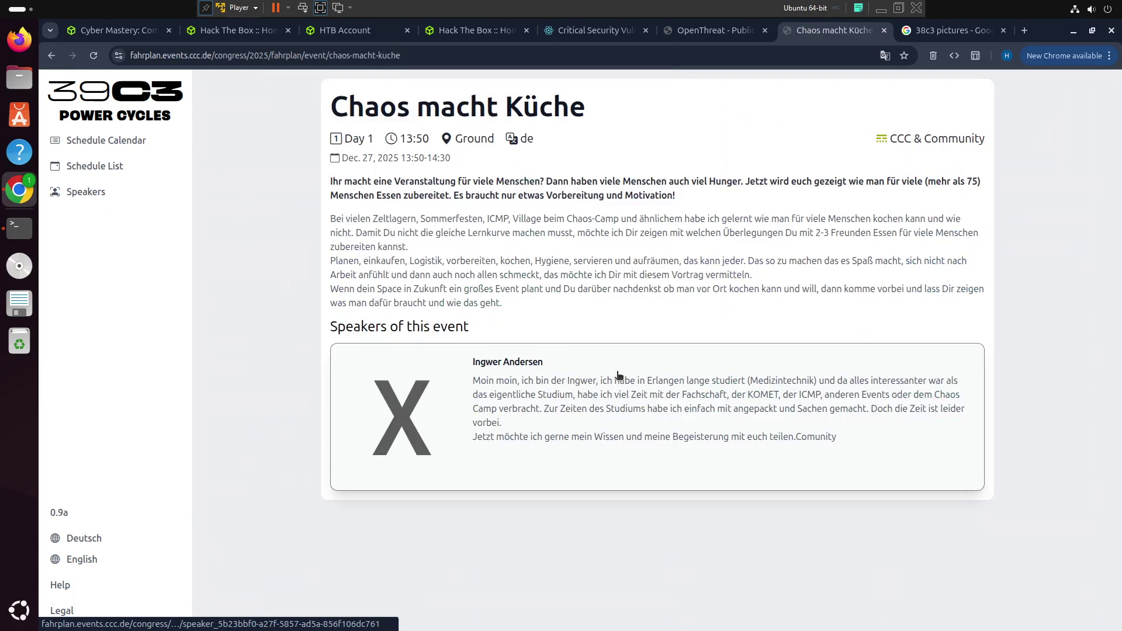
double_click(526, 138)
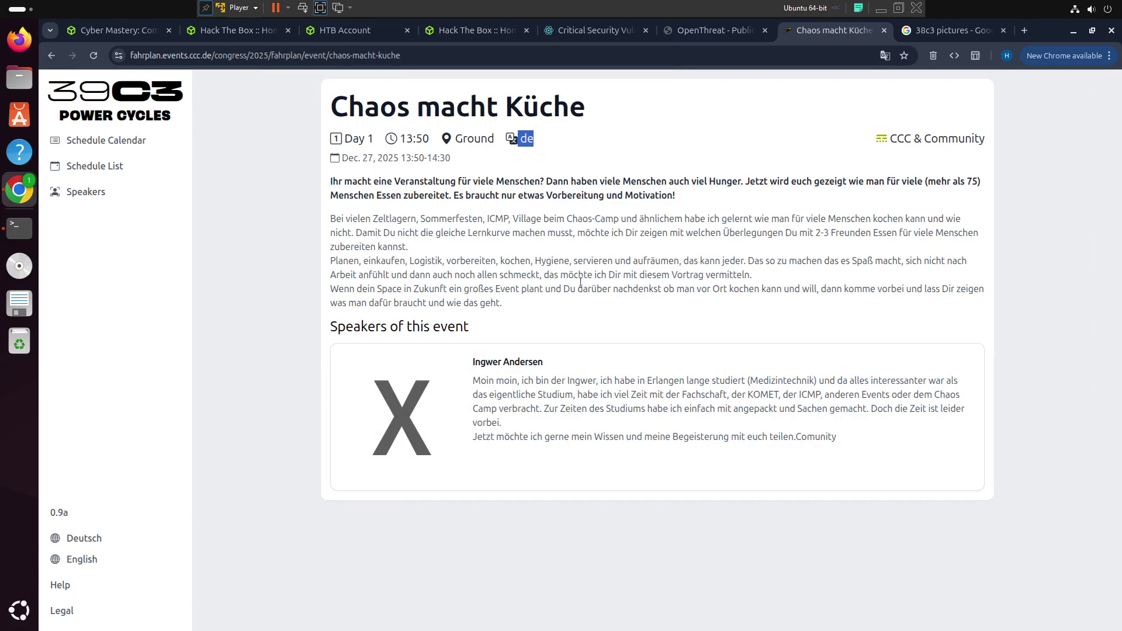
click(52, 56)
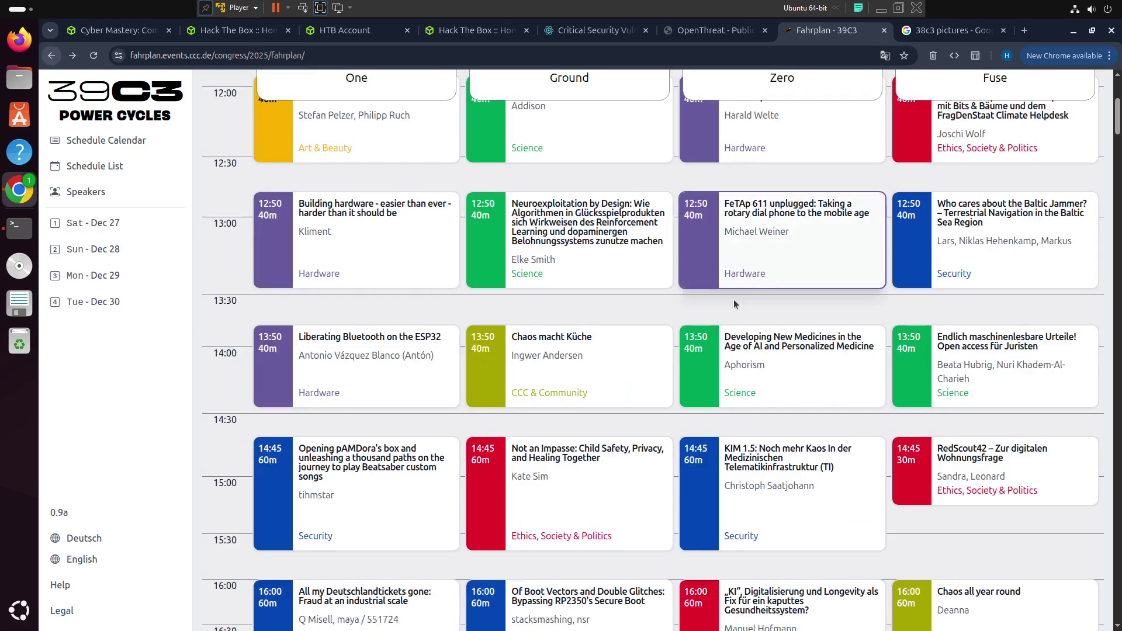
scroll(758, 286, up, 3)
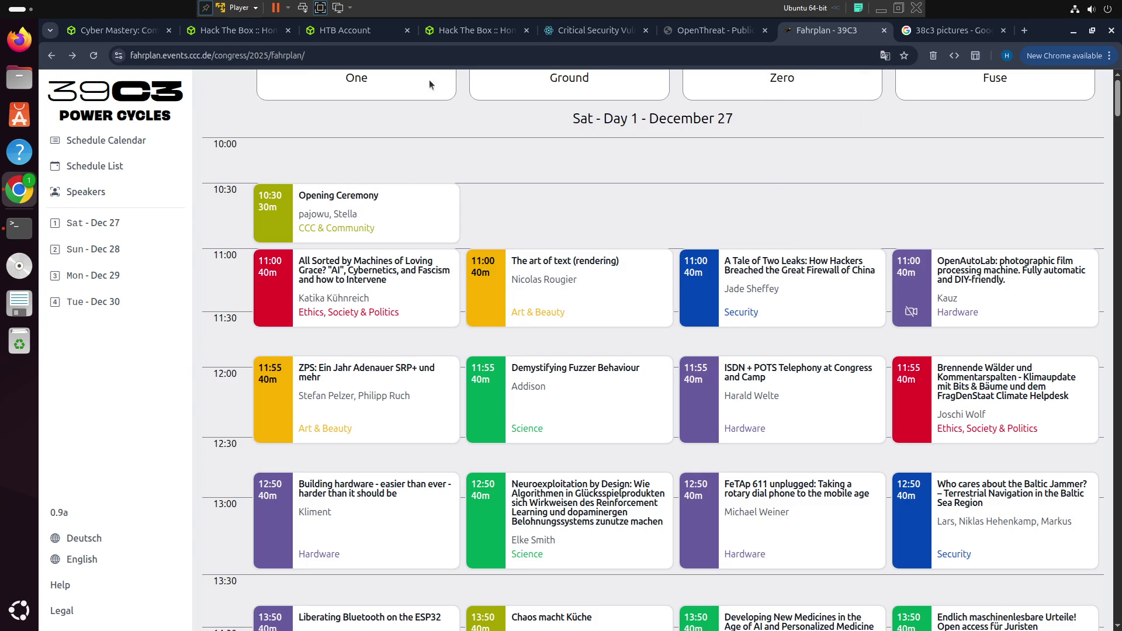
Step: Select the React vulnerability article's title a few times, then switch to the Hack The Box home dashboard
click(624, 32)
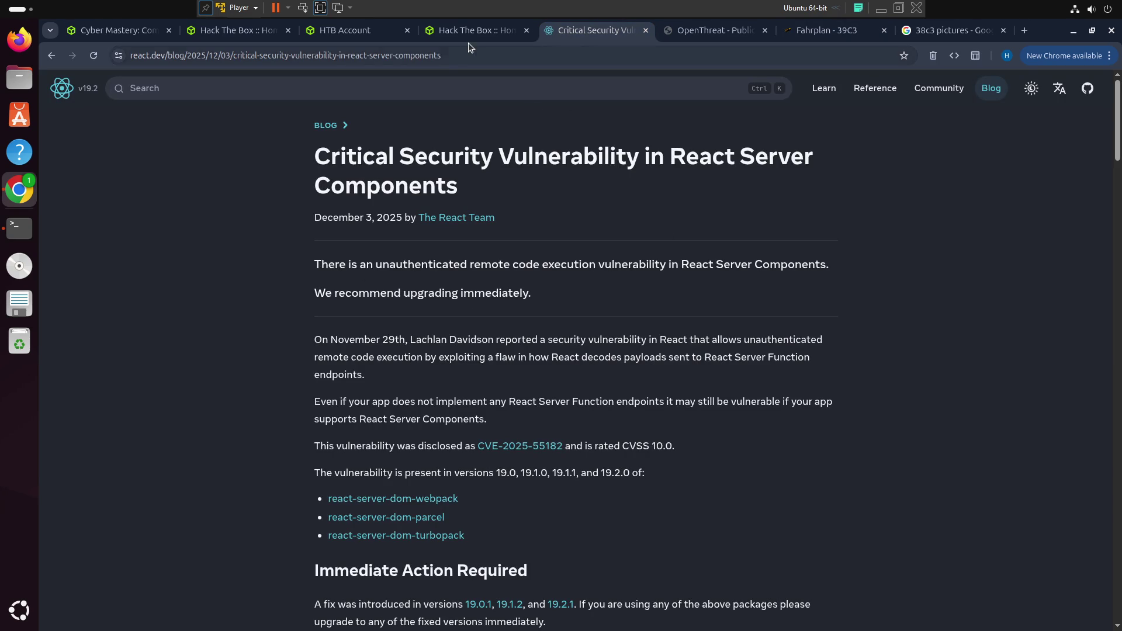
triple_click(442, 182)
click(401, 167)
triple_click(555, 188)
click(568, 192)
drag(510, 190, 297, 162)
click(496, 180)
drag(496, 180, 278, 158)
click(346, 146)
click(464, 26)
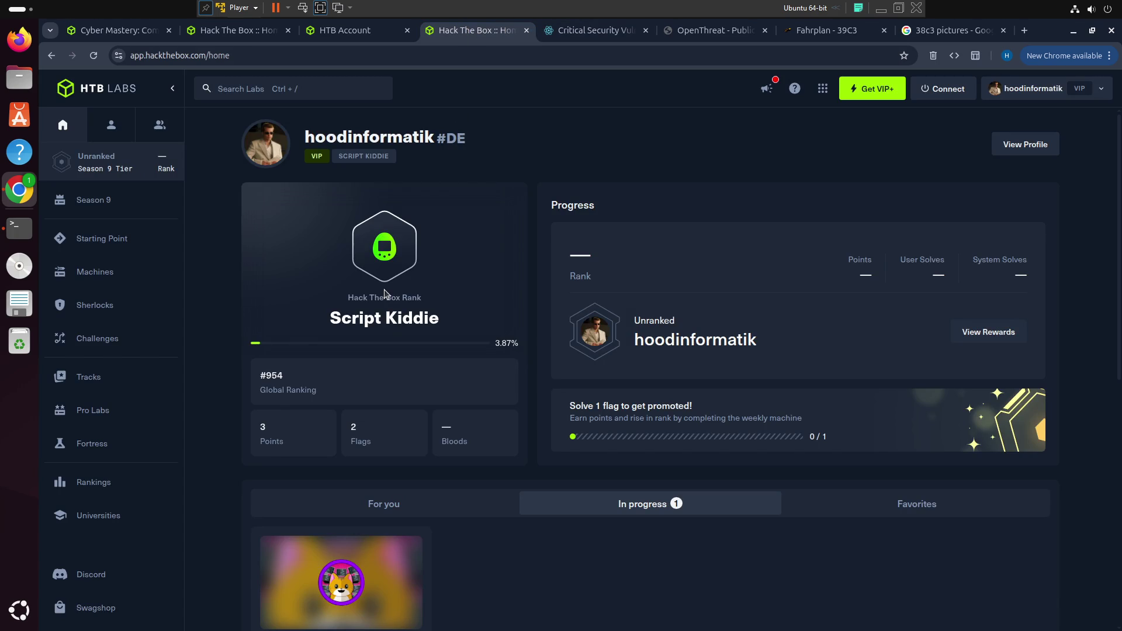
Step: Show the active challenges and page through to page 5 before returning to page 1
click(133, 338)
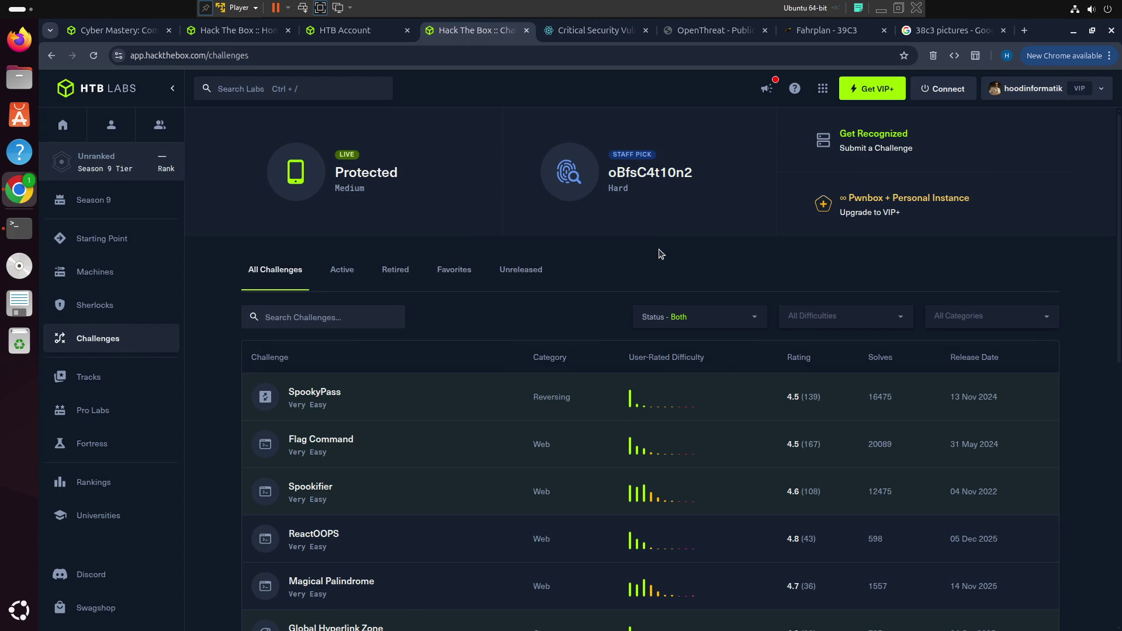
scroll(1019, 251, down, 3)
scroll(994, 320, down, 3)
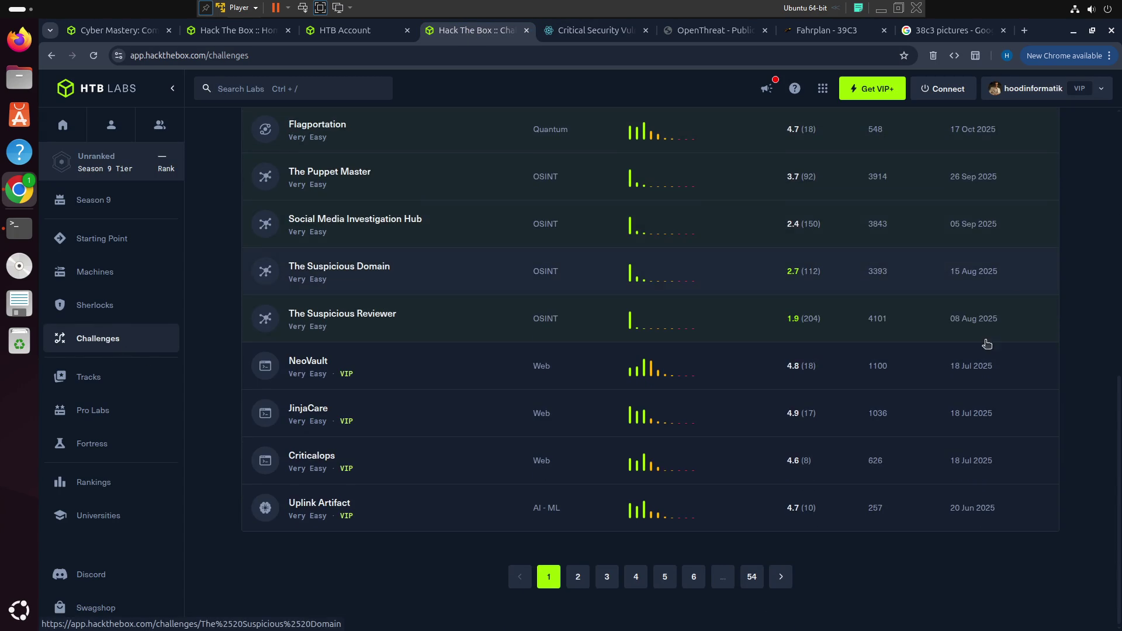
scroll(984, 364, up, 6)
scroll(983, 365, down, 2)
scroll(1004, 326, down, 4)
scroll(1005, 316, up, 5)
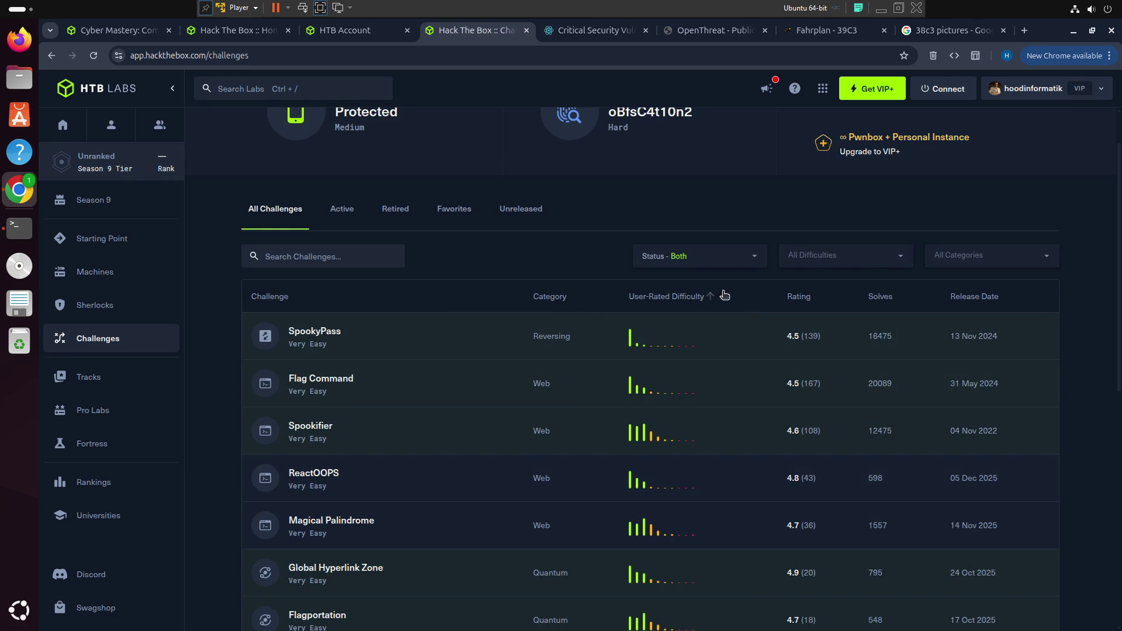
click(343, 209)
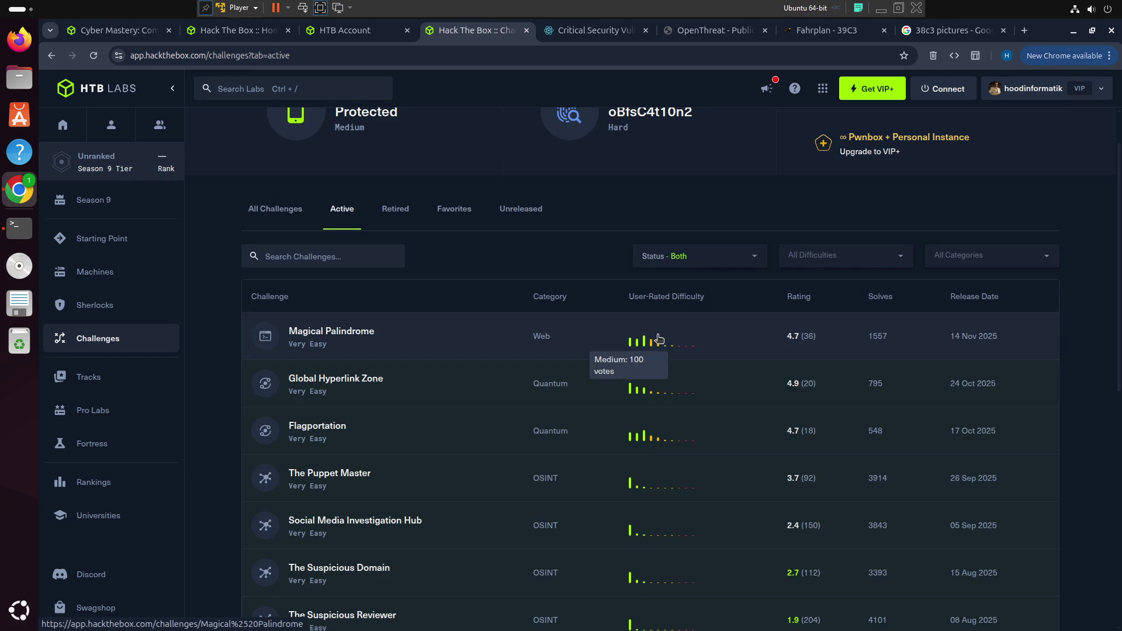
scroll(926, 343, down, 4)
scroll(476, 328, down, 1)
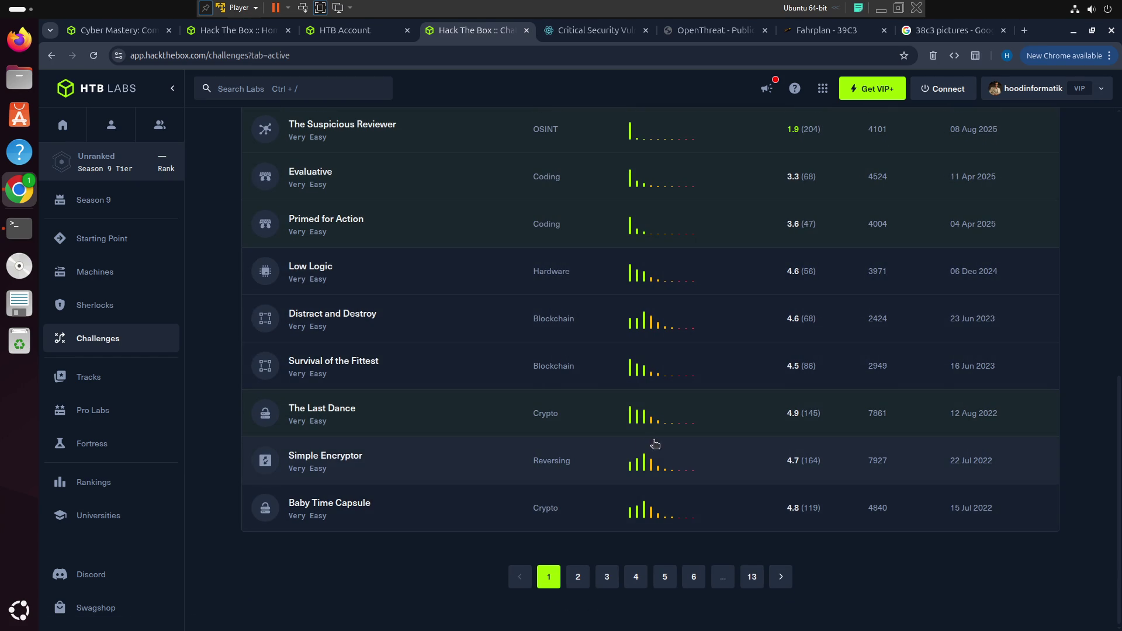
scroll(662, 449, up, 3)
scroll(662, 450, up, 1)
scroll(494, 351, up, 2)
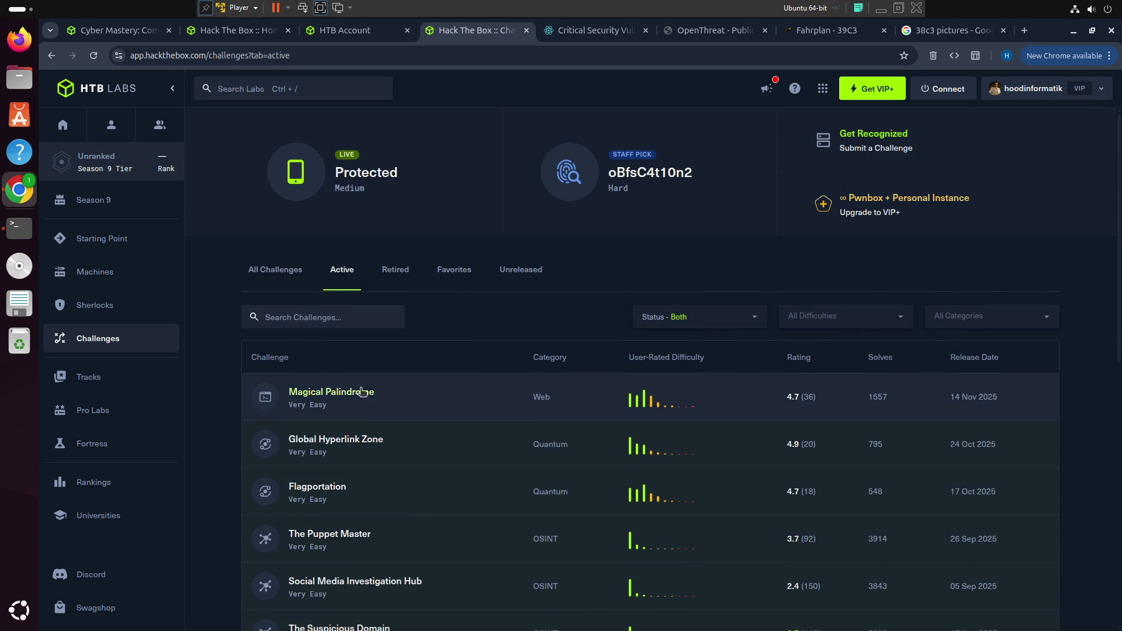
scroll(566, 379, down, 6)
scroll(565, 379, up, 2)
scroll(576, 373, up, 3)
scroll(433, 358, down, 5)
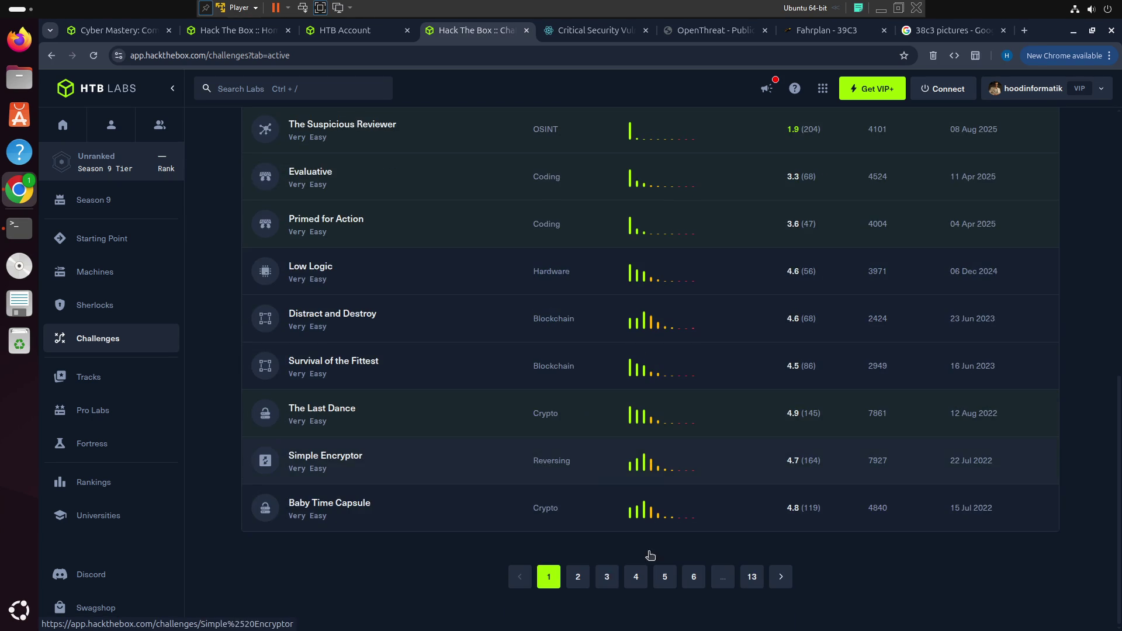
click(578, 577)
scroll(571, 406, up, 1)
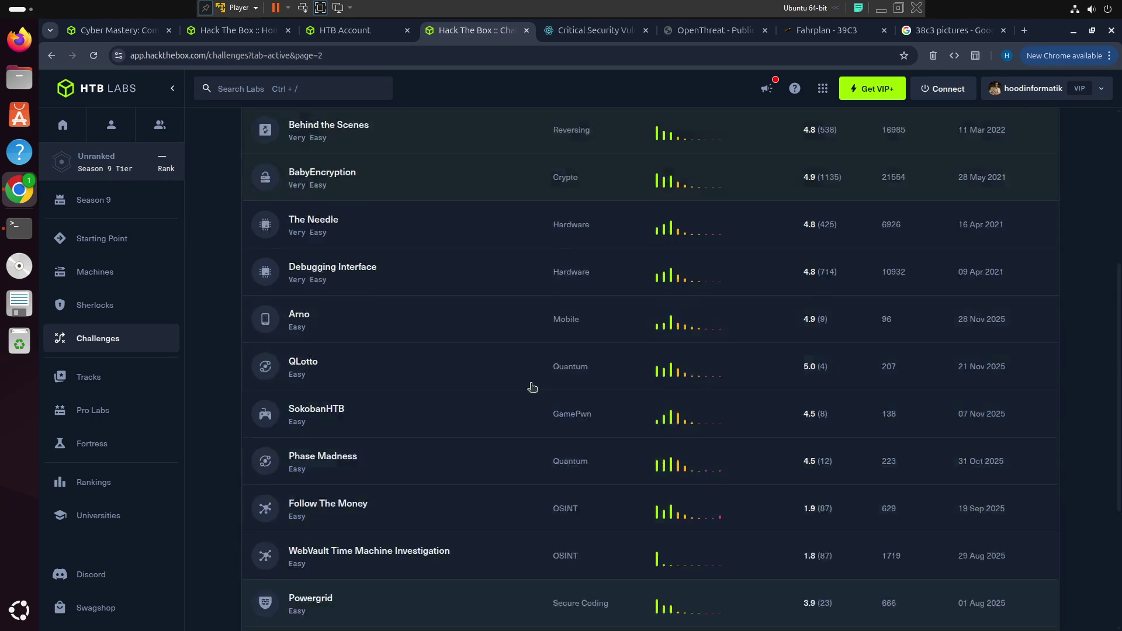
scroll(521, 388, up, 5)
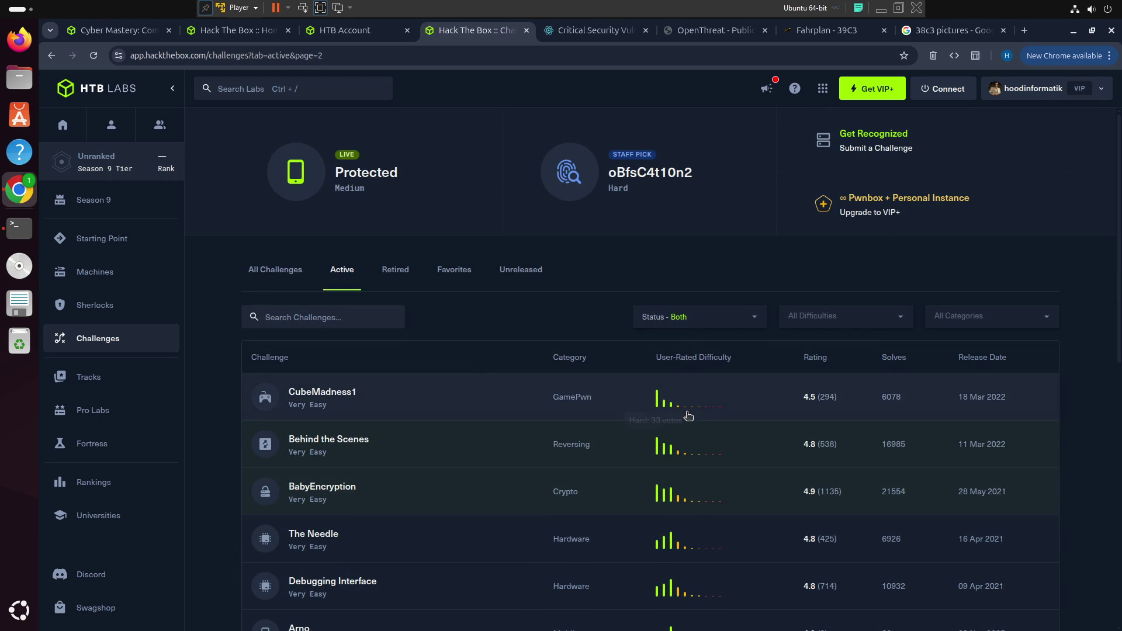
scroll(574, 295, down, 5)
scroll(663, 340, down, 2)
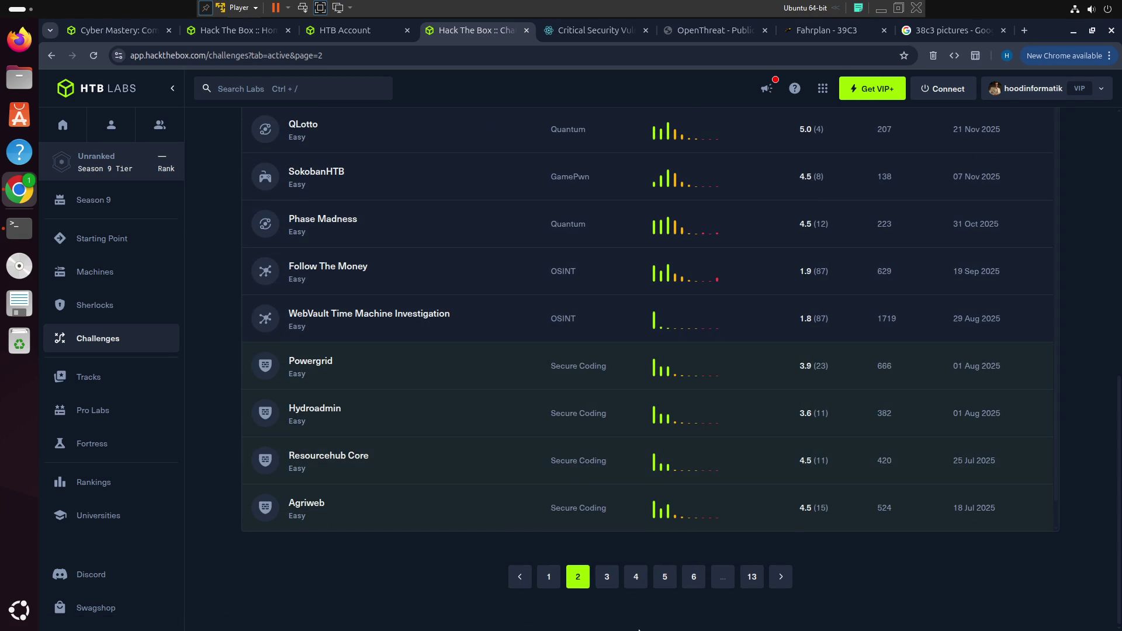
click(607, 579)
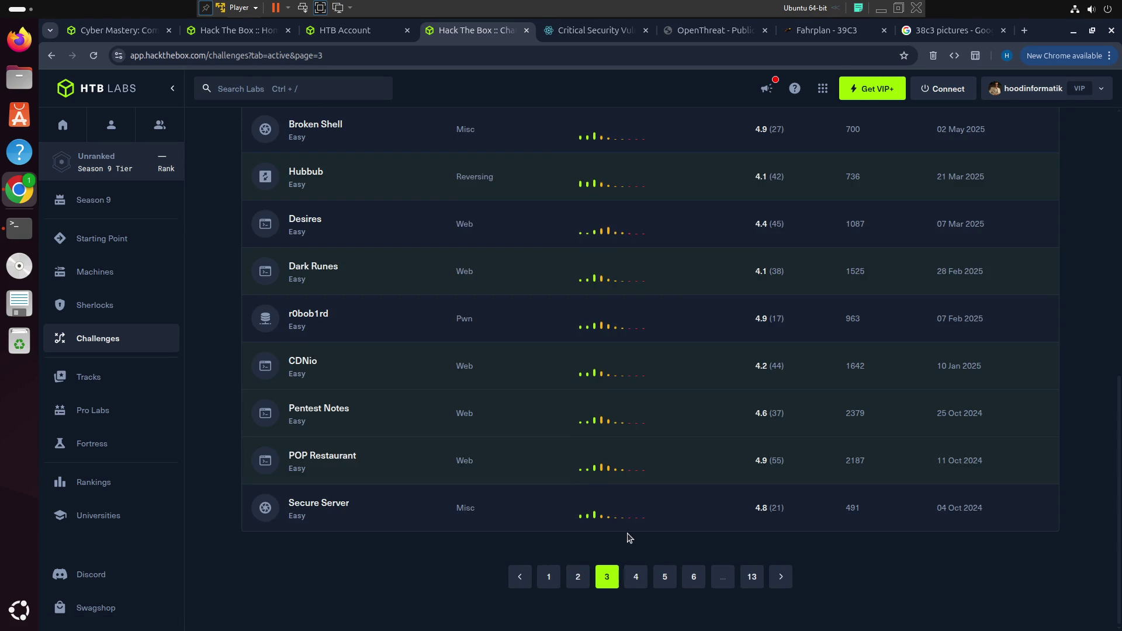
scroll(649, 465, up, 3)
scroll(679, 437, down, 5)
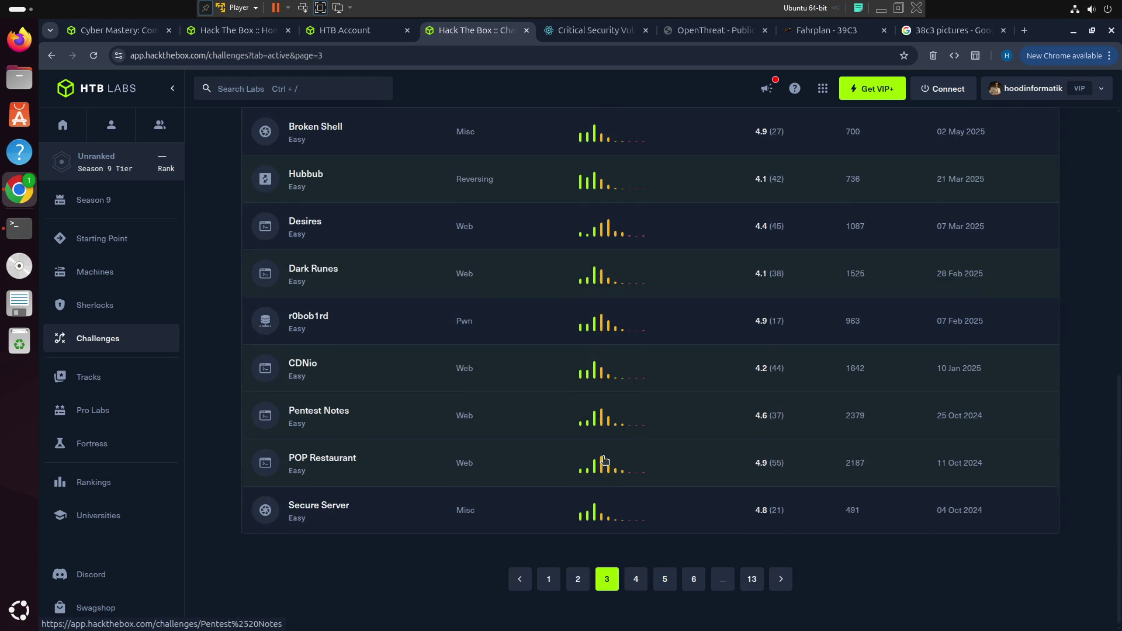
click(636, 579)
scroll(681, 386, down, 5)
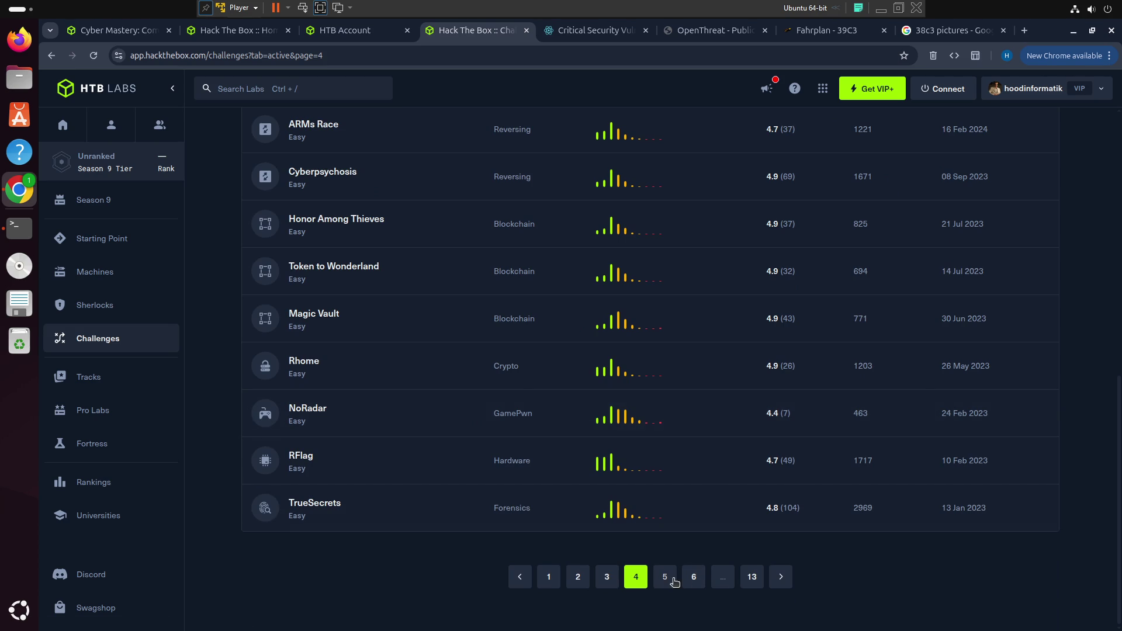
click(665, 577)
scroll(673, 482, up, 5)
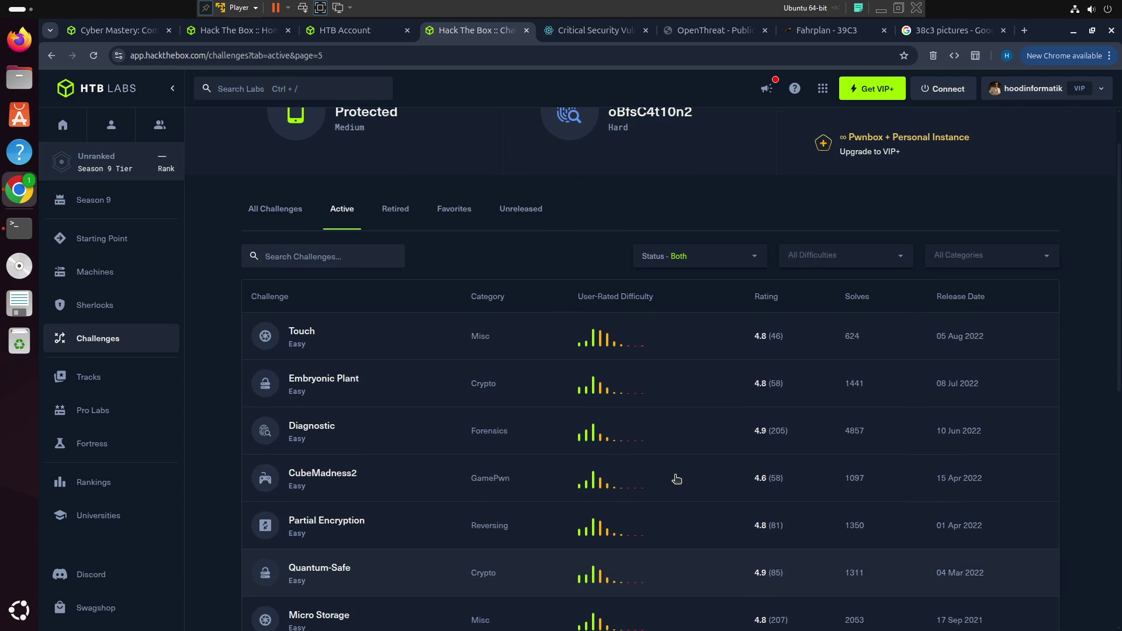
scroll(676, 479, down, 5)
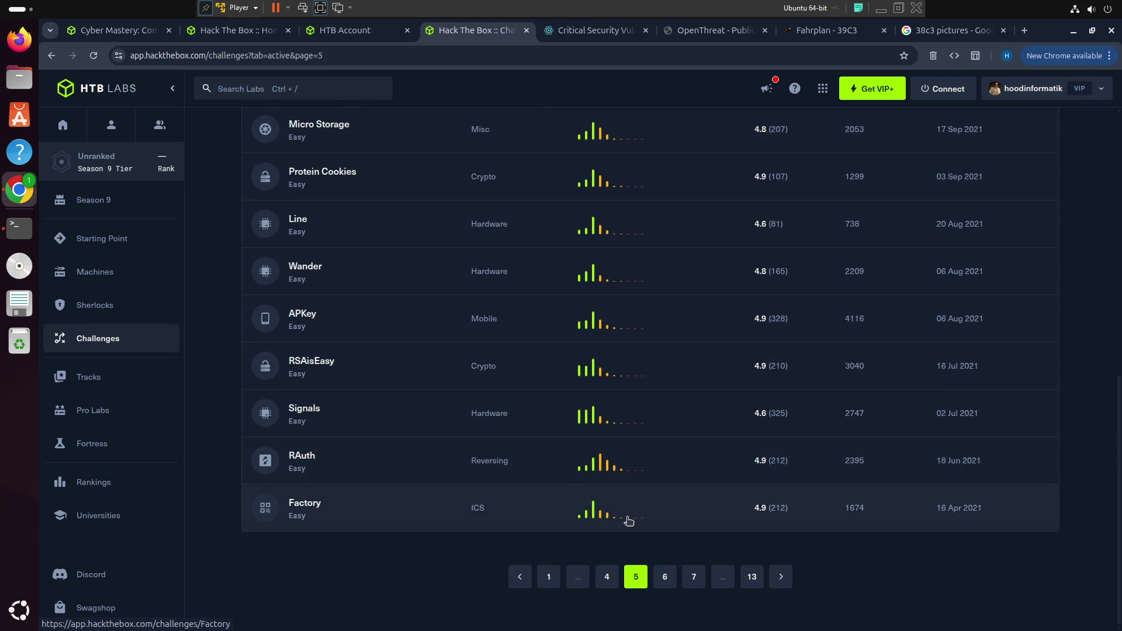
click(550, 577)
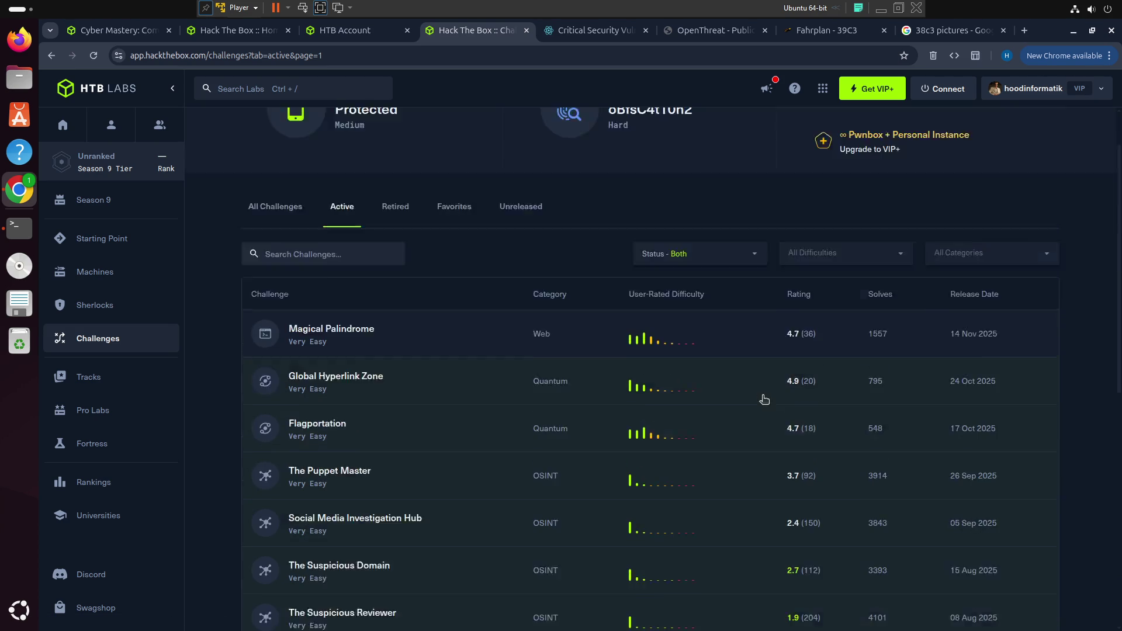
scroll(764, 399, up, 5)
Step: Filter the active challenges to the Web category
click(964, 317)
scroll(992, 427, down, 3)
click(964, 490)
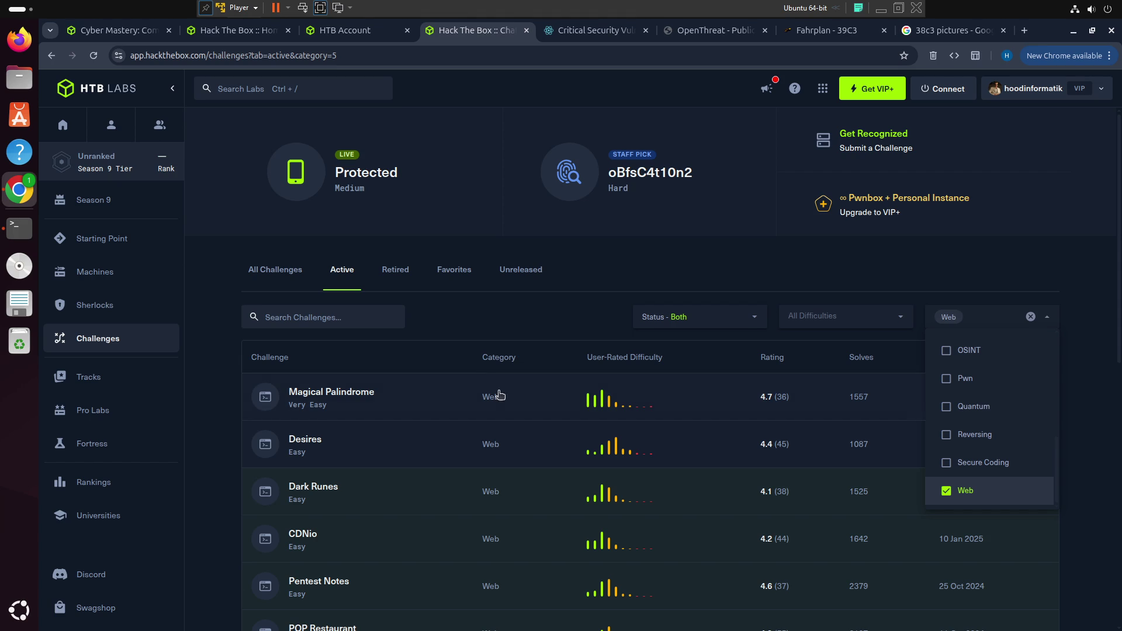
scroll(685, 410, down, 5)
scroll(686, 410, down, 2)
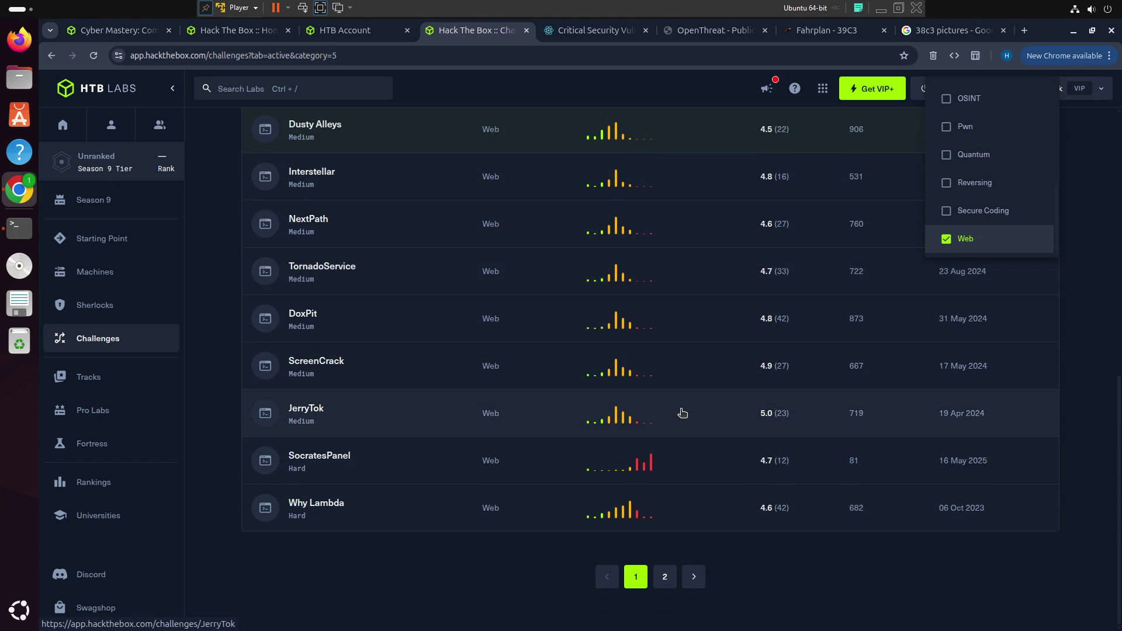
scroll(682, 412, up, 2)
scroll(683, 409, down, 2)
scroll(907, 434, up, 3)
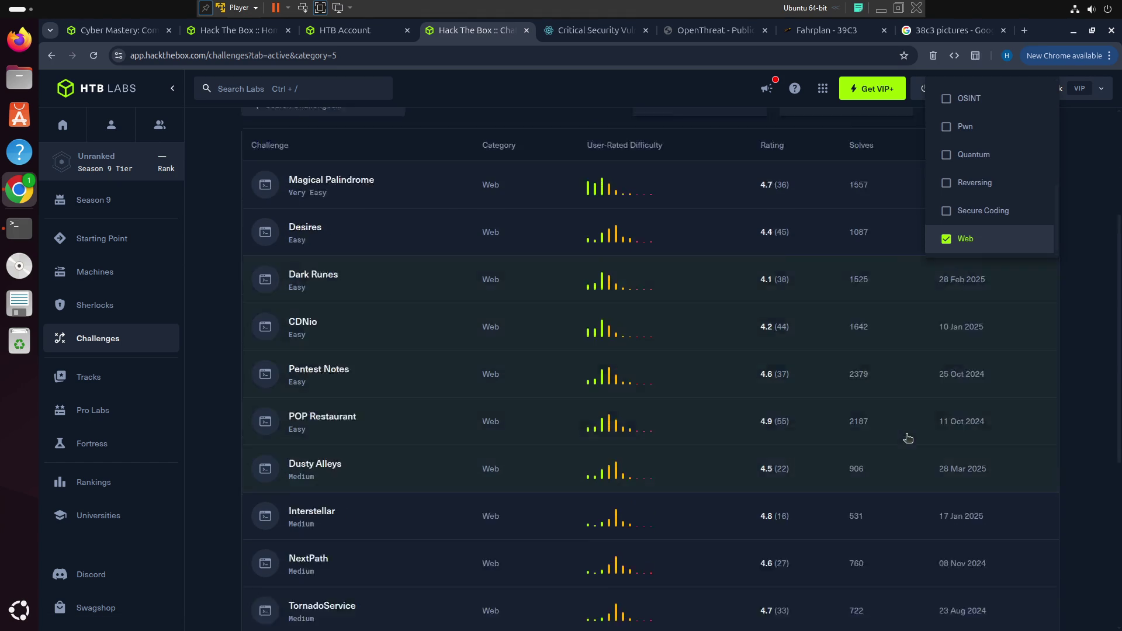
scroll(910, 430, up, 5)
scroll(490, 342, down, 10)
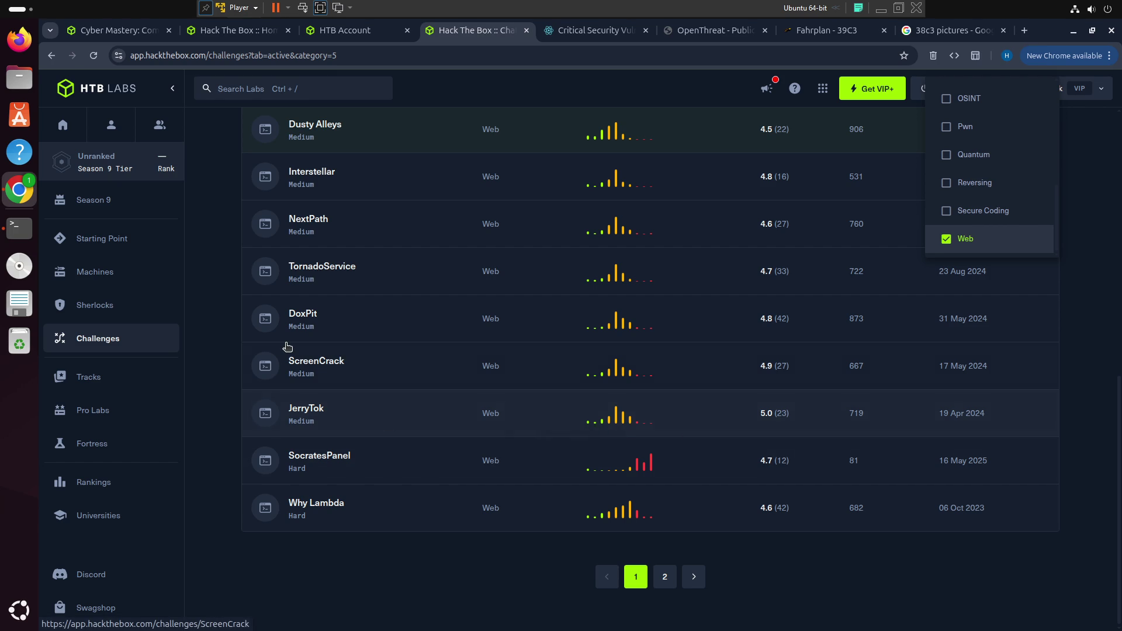
scroll(359, 343, up, 5)
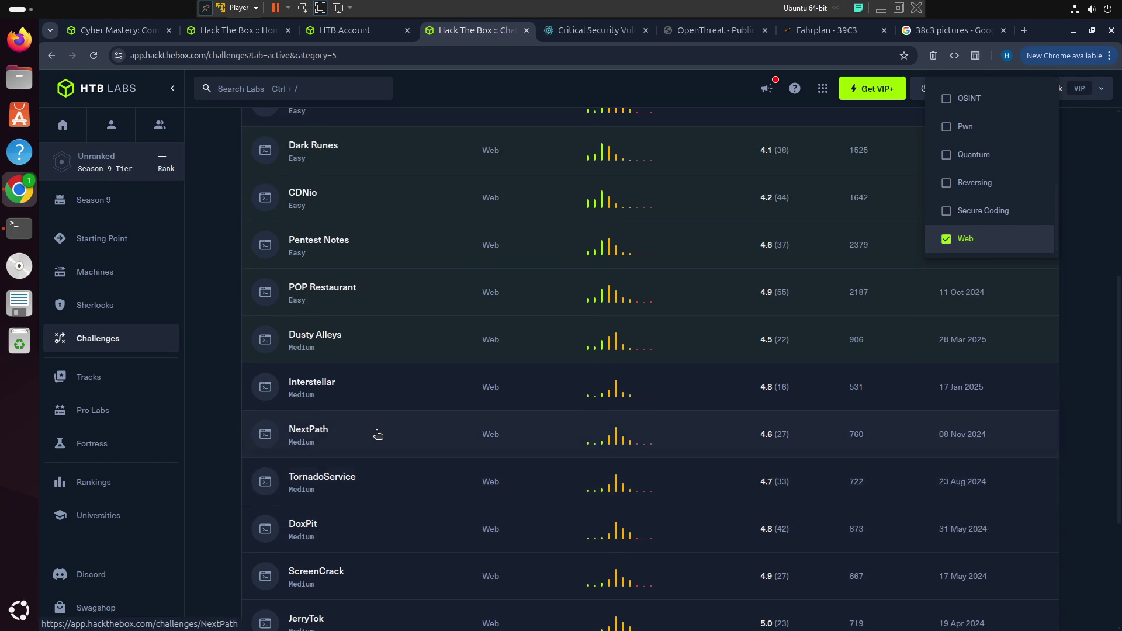
scroll(384, 433, up, 3)
scroll(394, 433, up, 2)
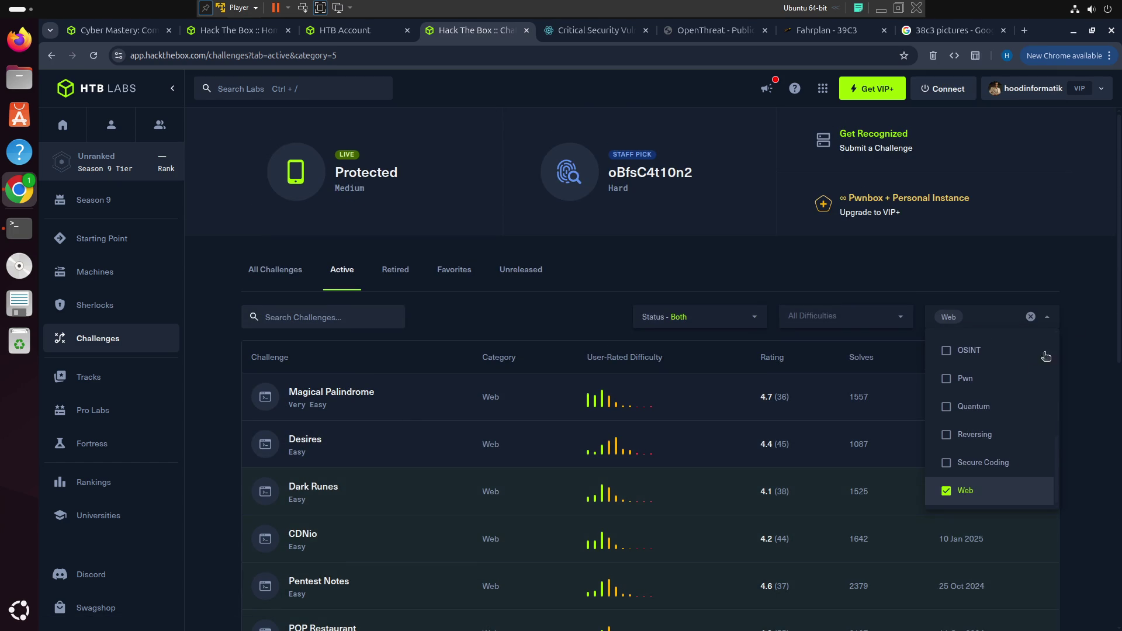
Step: Dismiss the category dropdown, keeping the Web-filtered active challenges listed
click(1084, 284)
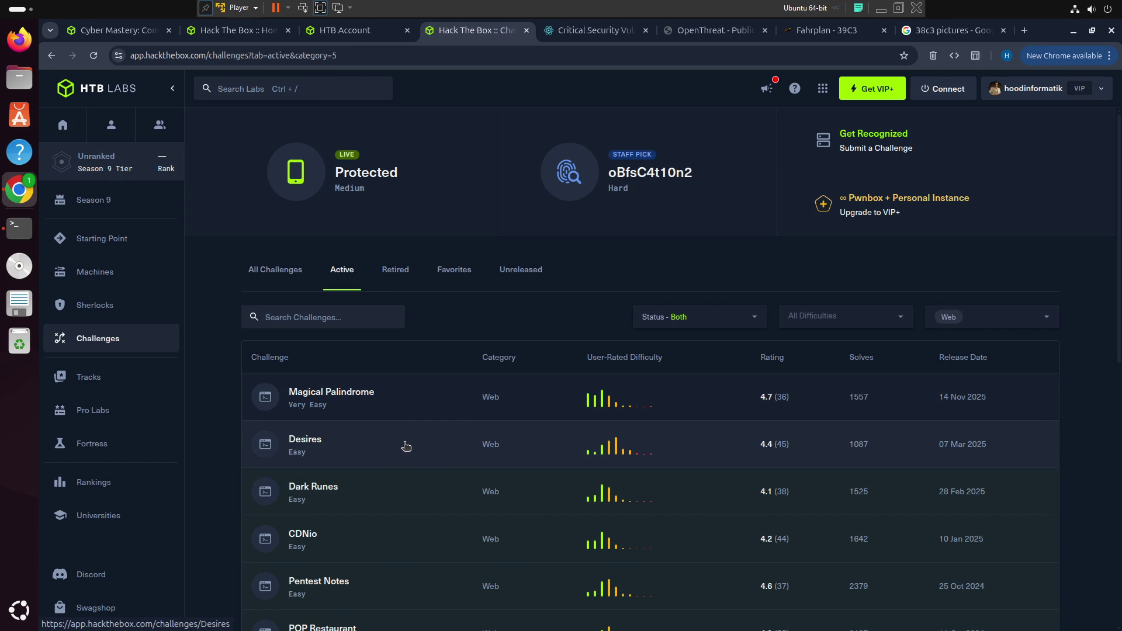
Step: Open the Desires challenge, select its scenario text, then go to the Machines list
click(332, 453)
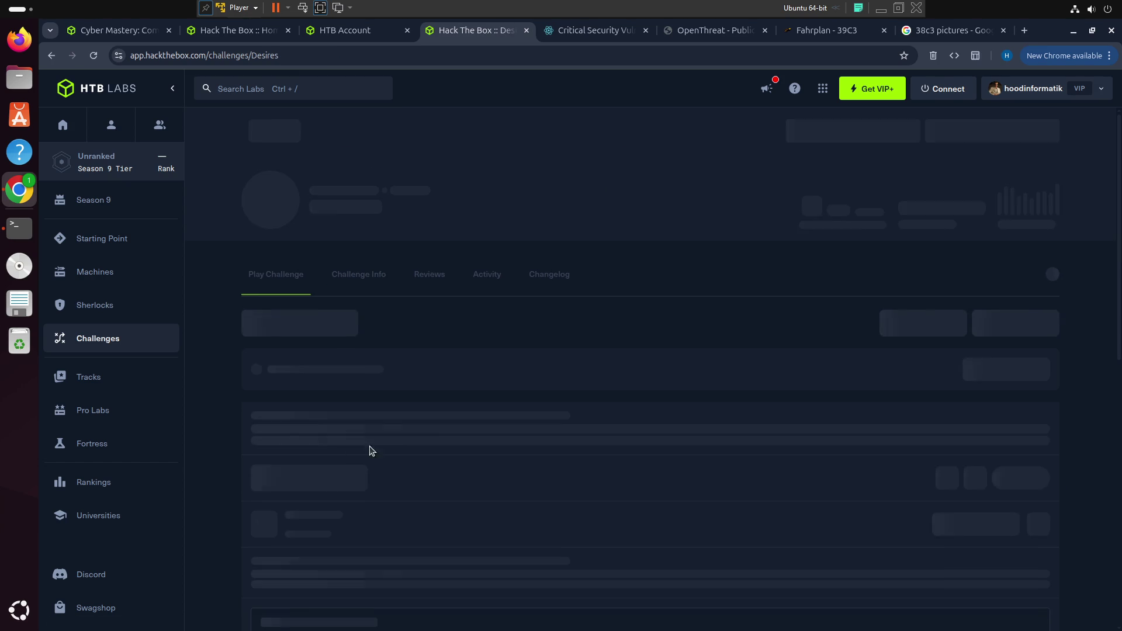
scroll(541, 388, down, 1)
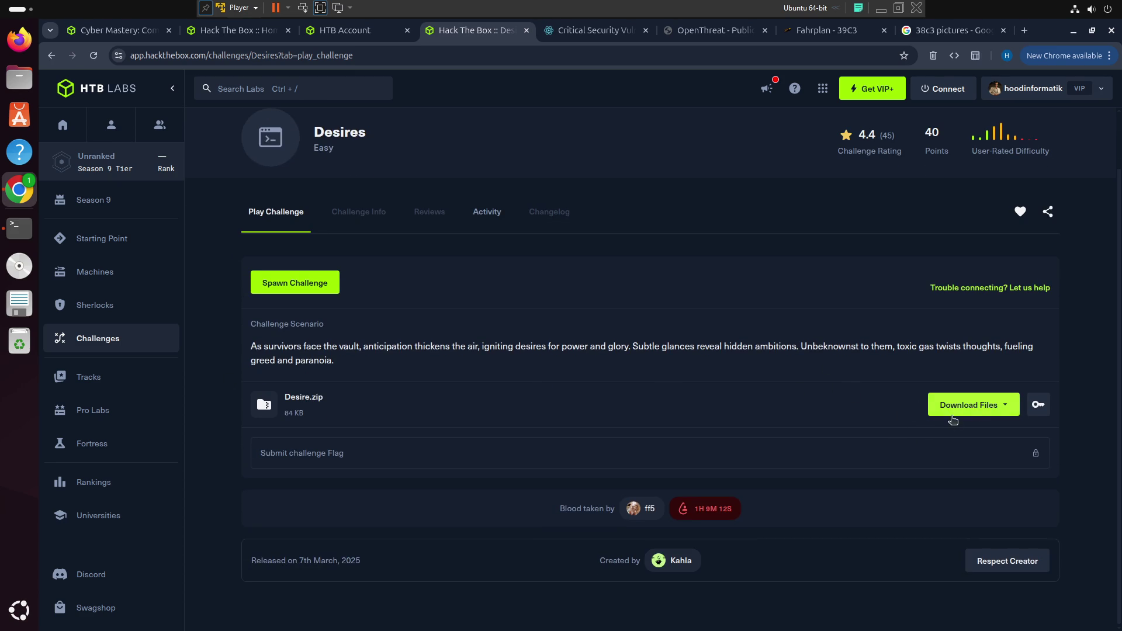
triple_click(262, 346)
double_click(264, 346)
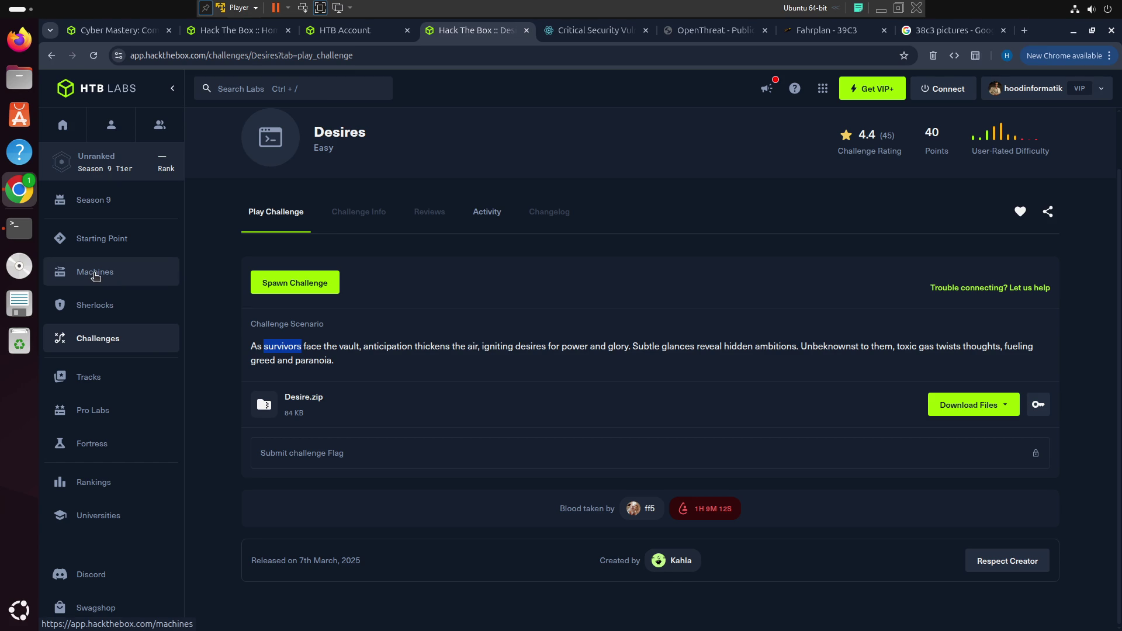
click(103, 278)
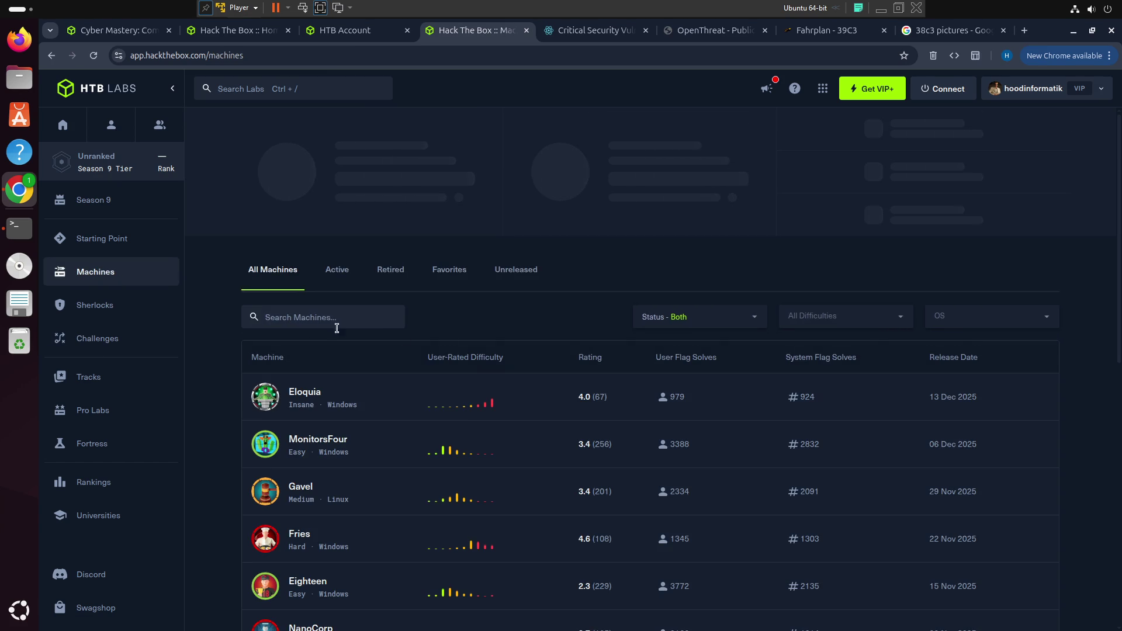
scroll(440, 358, down, 2)
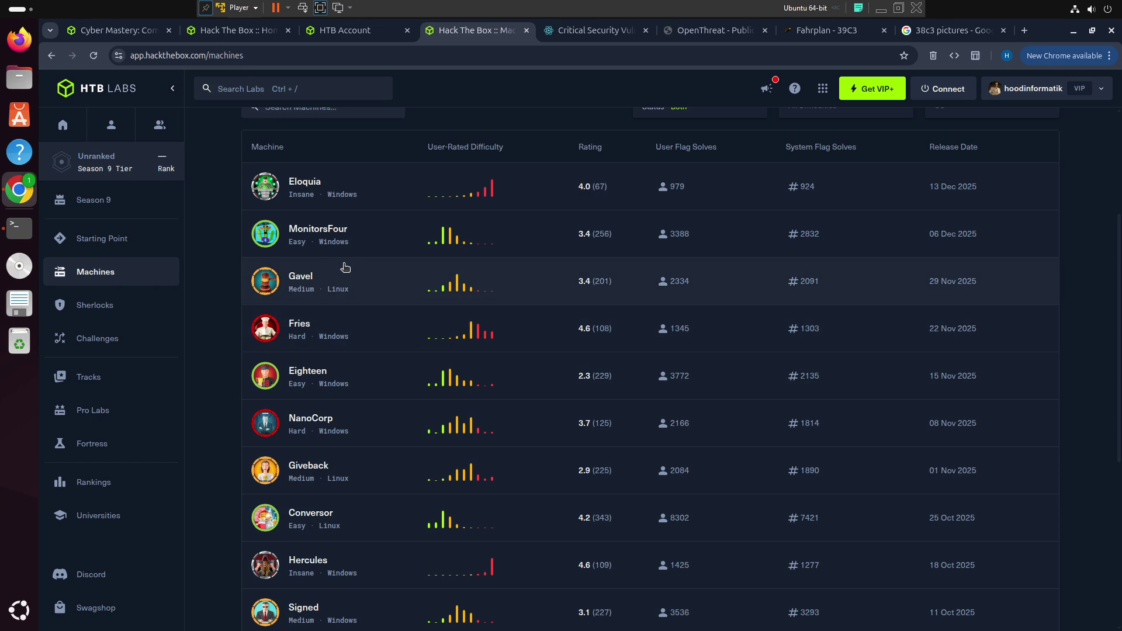
Step: Review the Gavel machine page, highlighting its user and root flag fields, then return to Machines
click(366, 289)
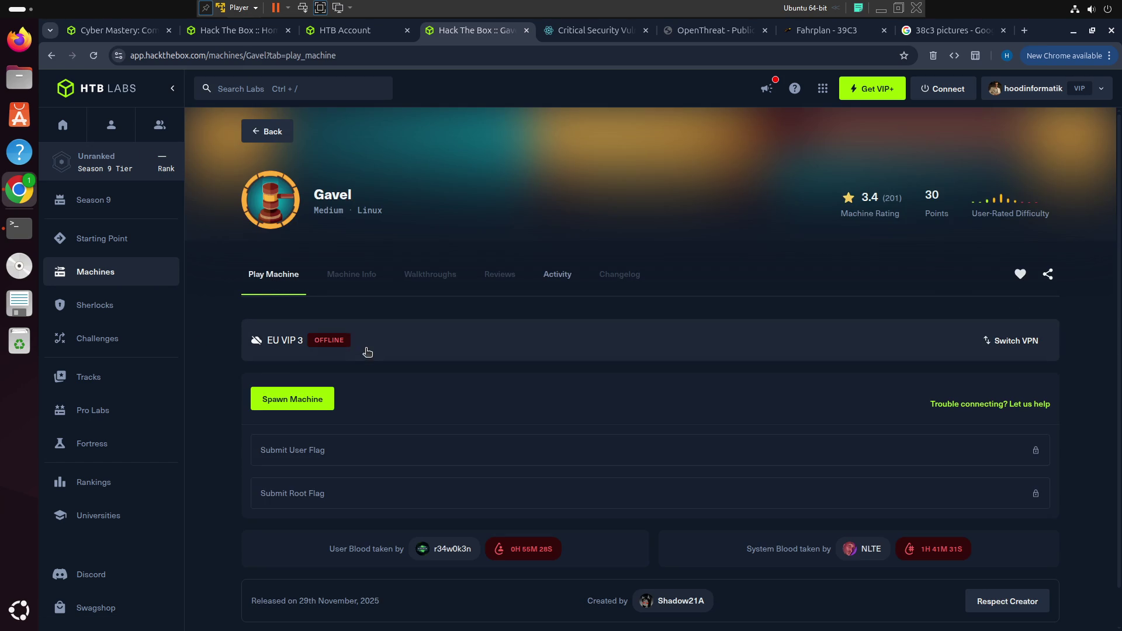
drag(290, 450, 359, 454)
drag(283, 492, 391, 512)
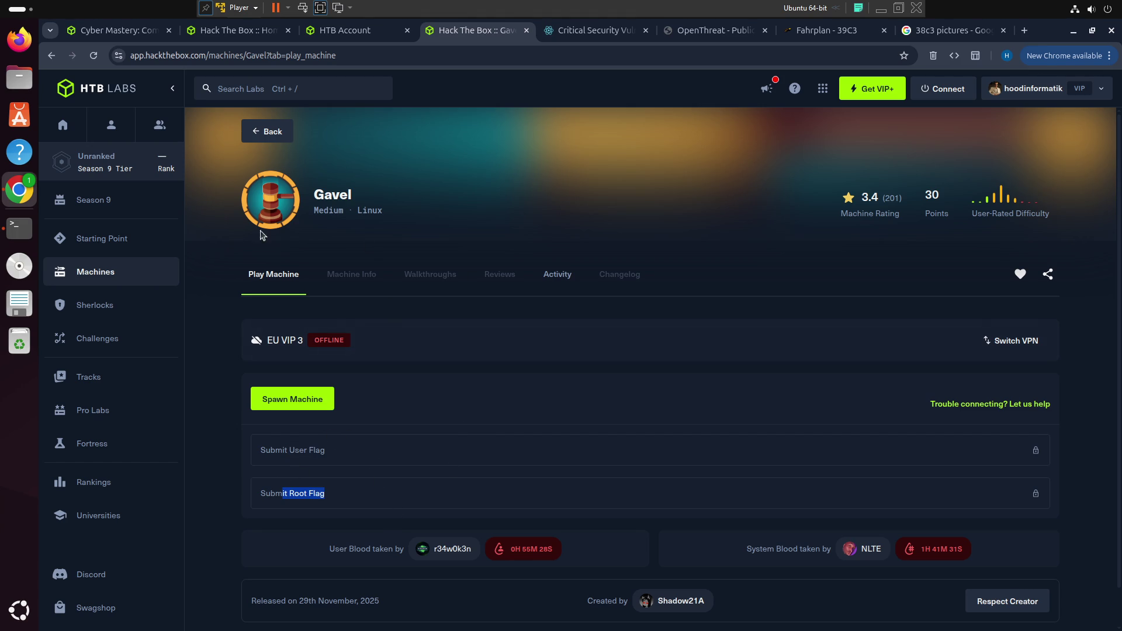
click(277, 139)
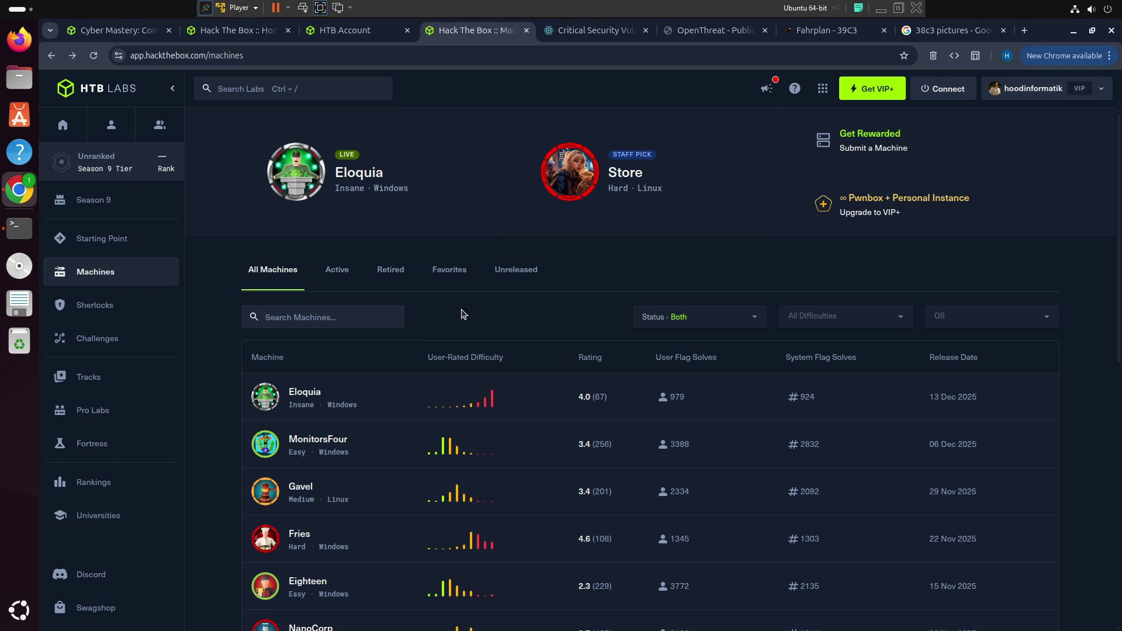
Step: Show the Retired challenges list, toggling Active once, and reach the filter dropdowns
click(106, 339)
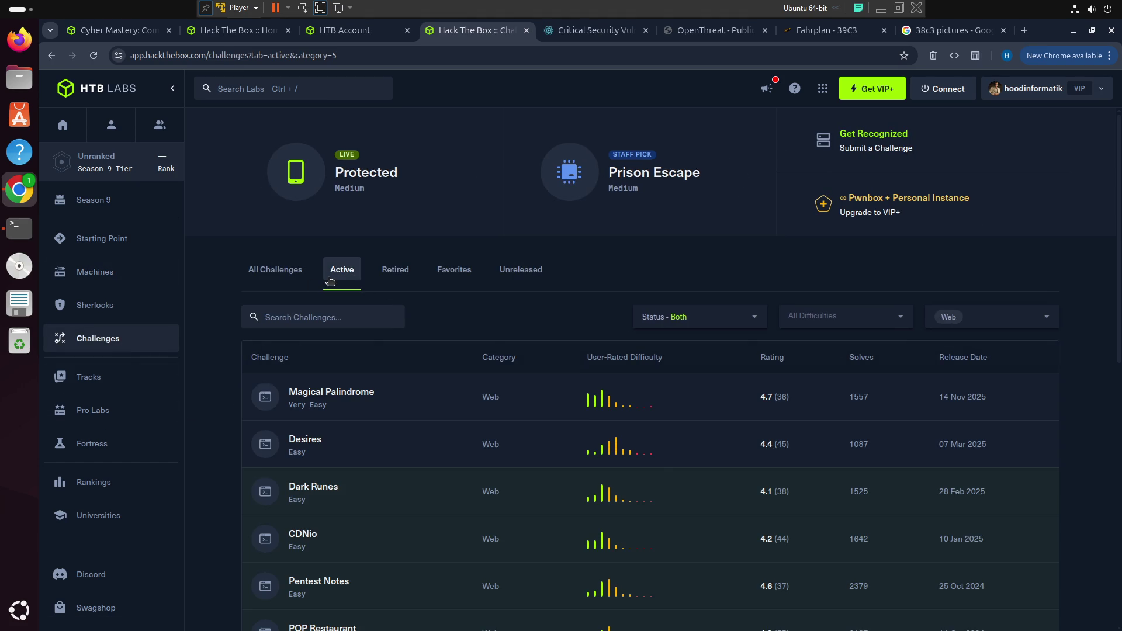
click(396, 275)
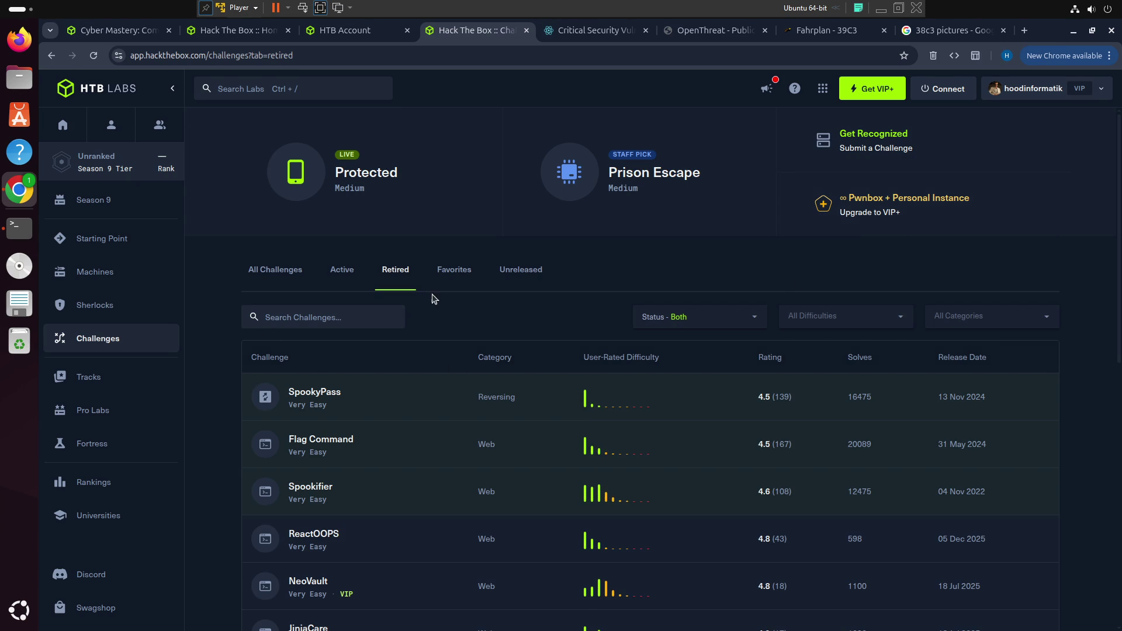
scroll(527, 238, down, 3)
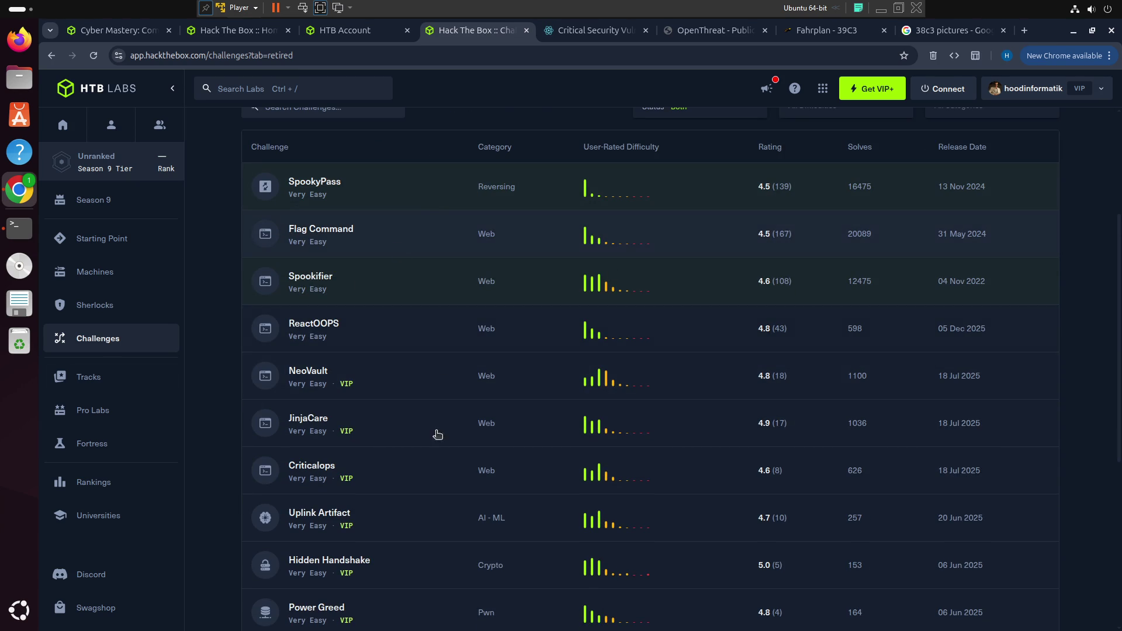
scroll(358, 351, up, 3)
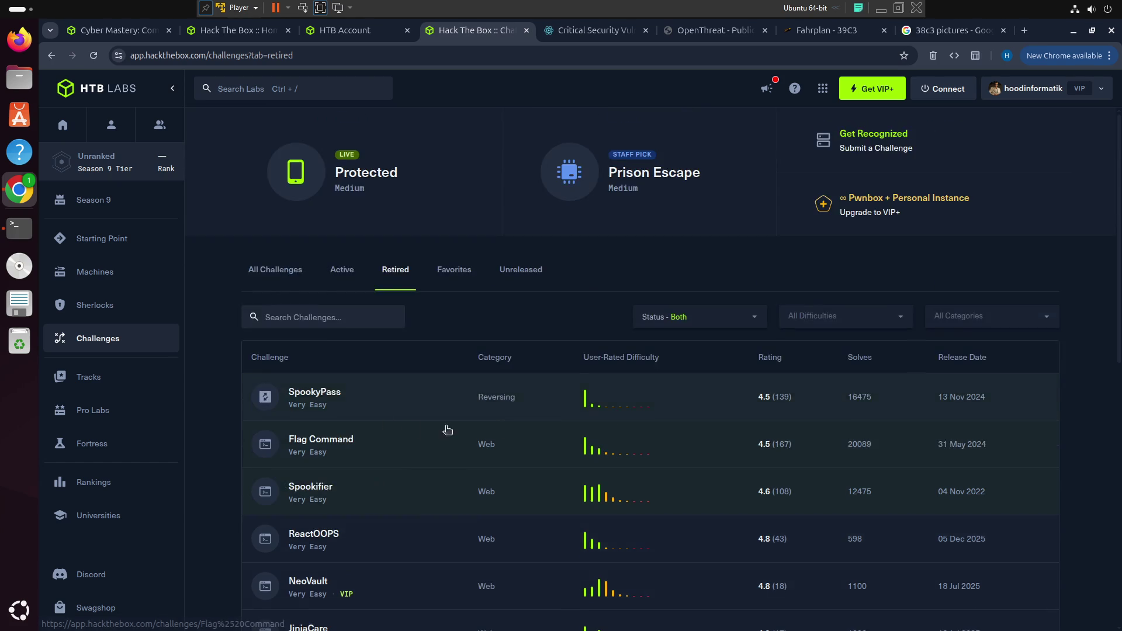
scroll(409, 430, down, 2)
scroll(534, 415, down, 2)
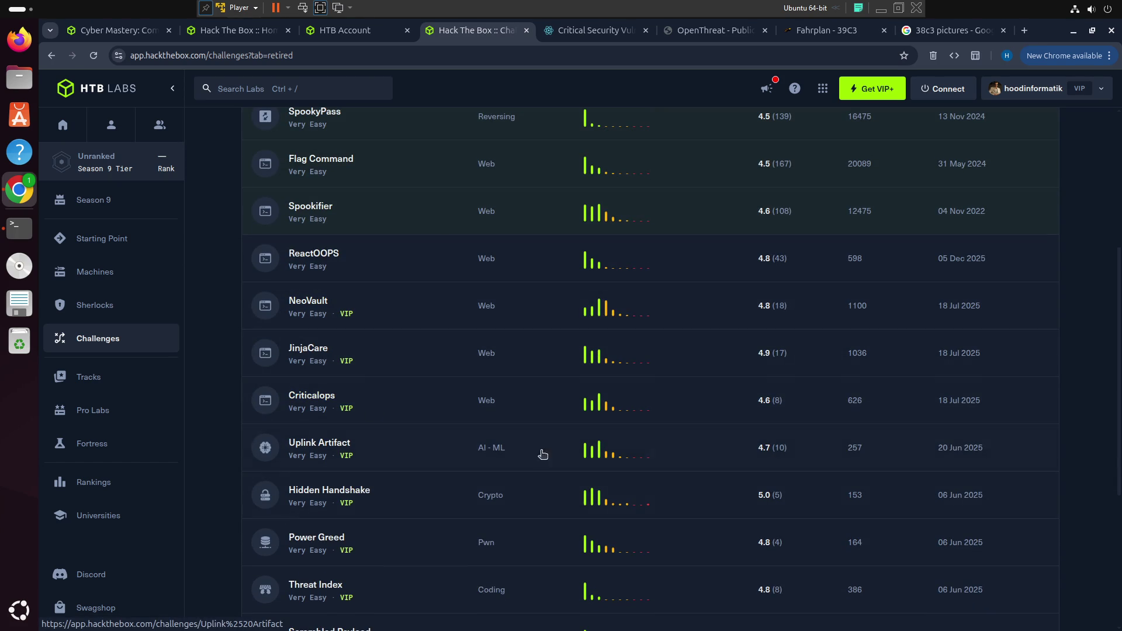
scroll(456, 430, up, 3)
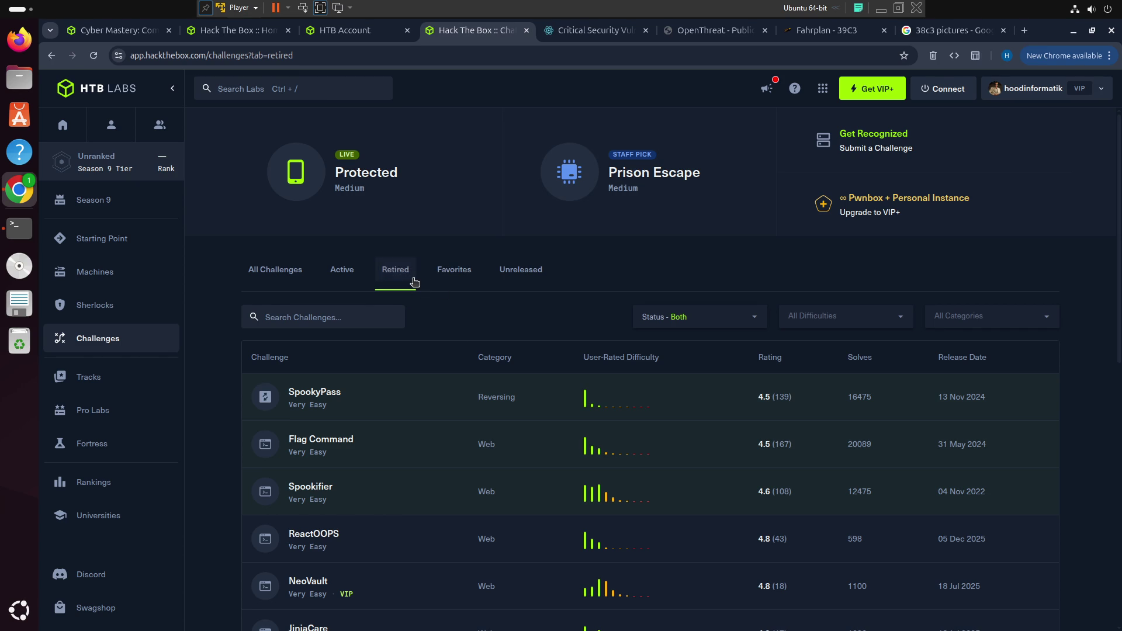
click(341, 270)
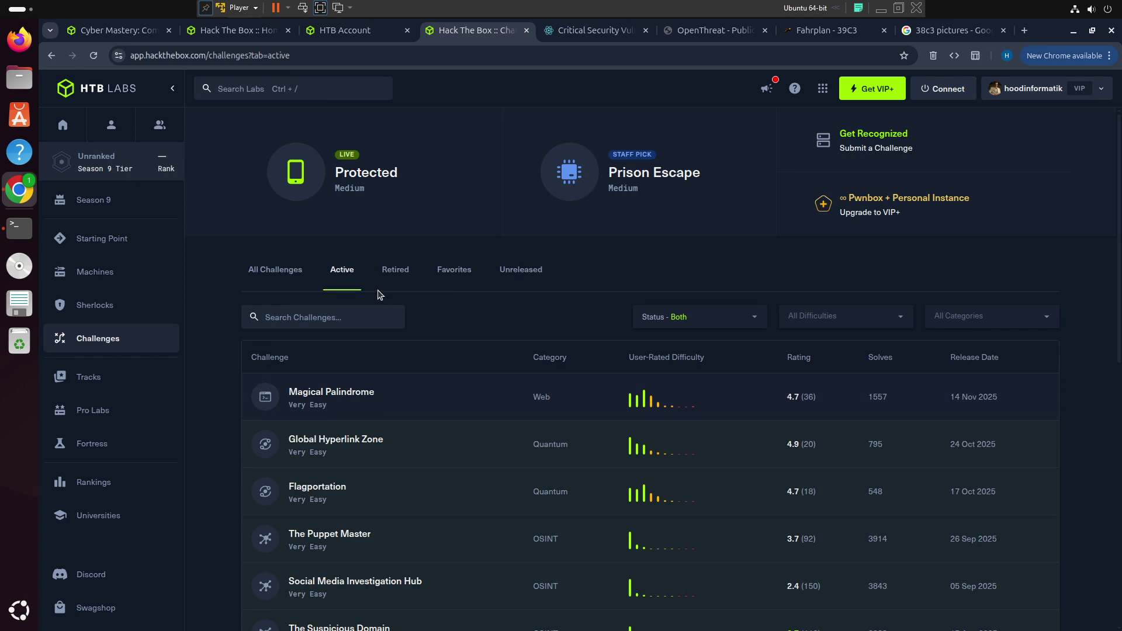
click(393, 268)
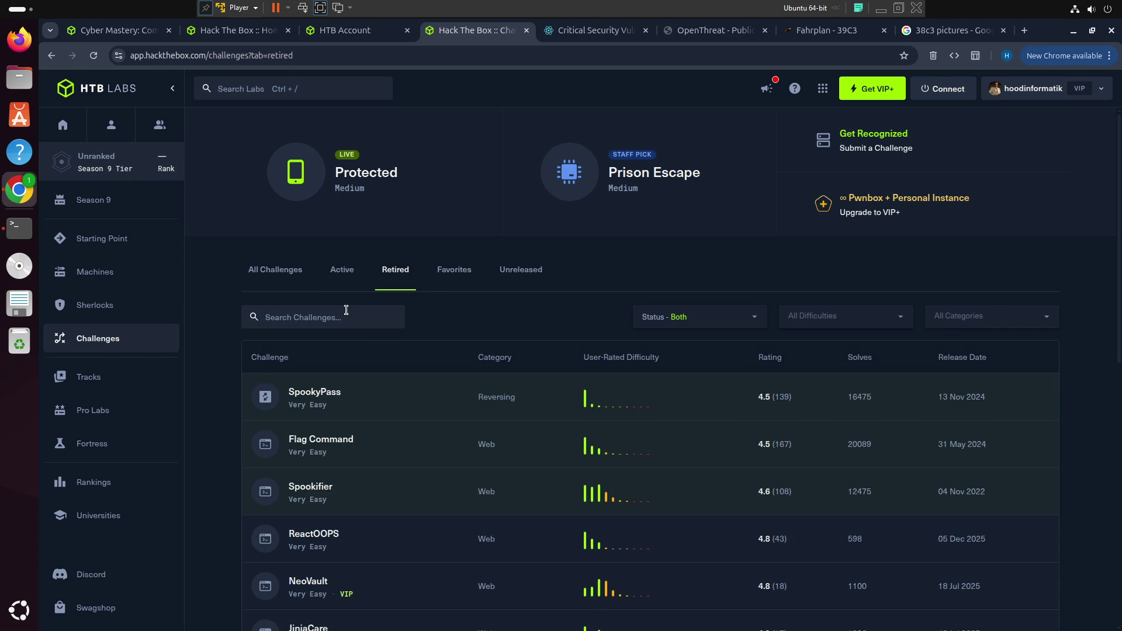
scroll(478, 369, down, 2)
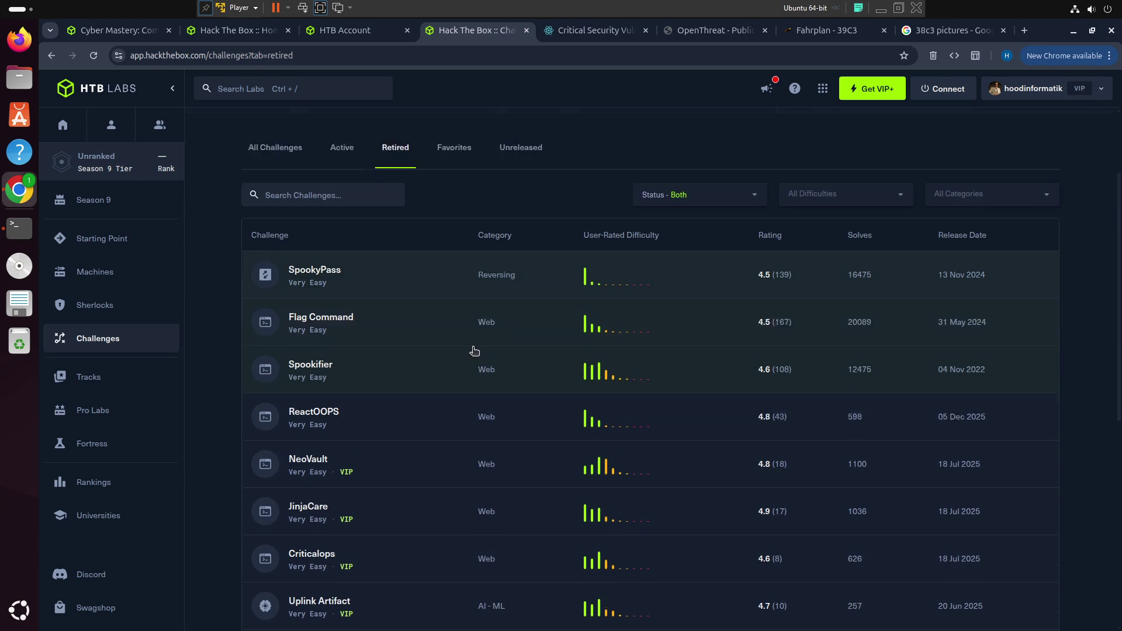
scroll(644, 471, down, 3)
scroll(516, 451, down, 3)
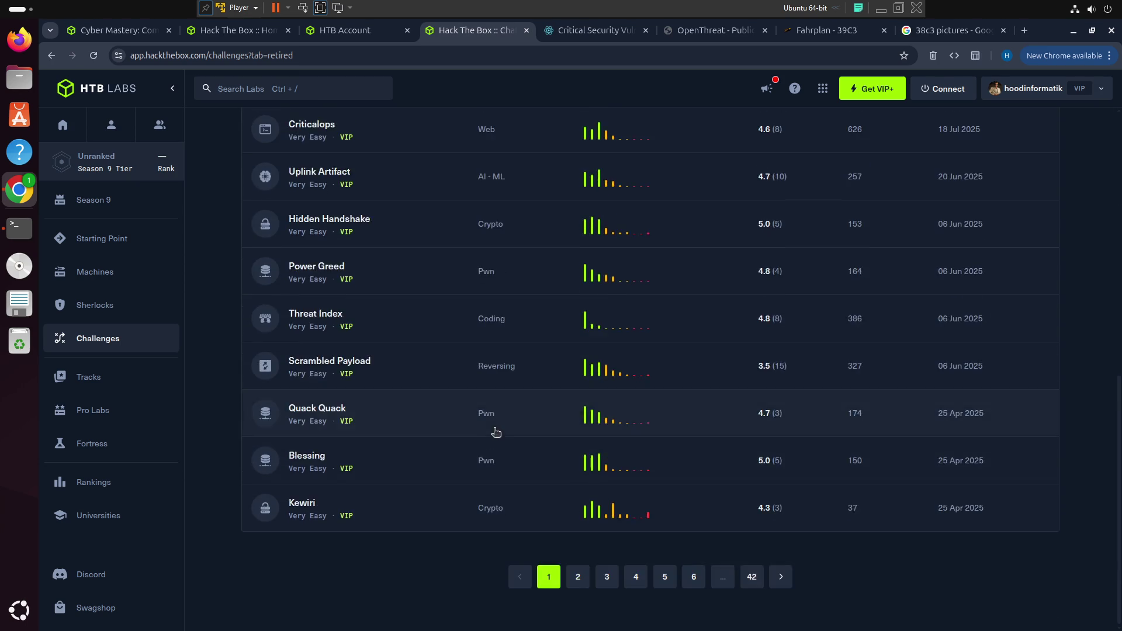
scroll(493, 436, up, 8)
click(969, 321)
Step: Filter the retired challenges to Easy difficulty
click(831, 324)
click(821, 376)
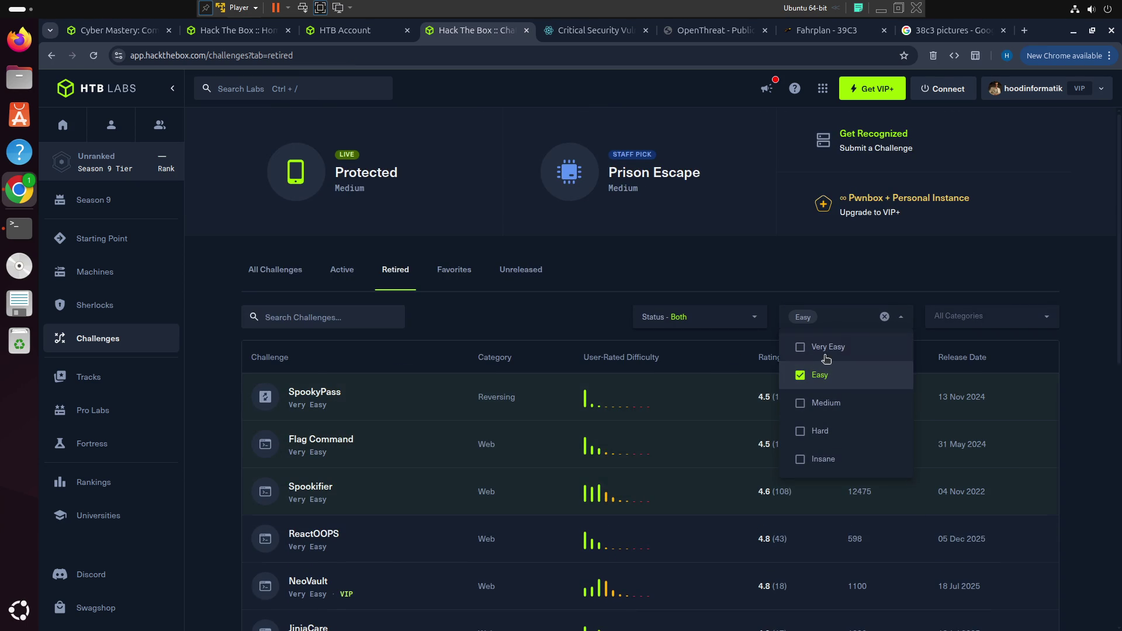
click(840, 326)
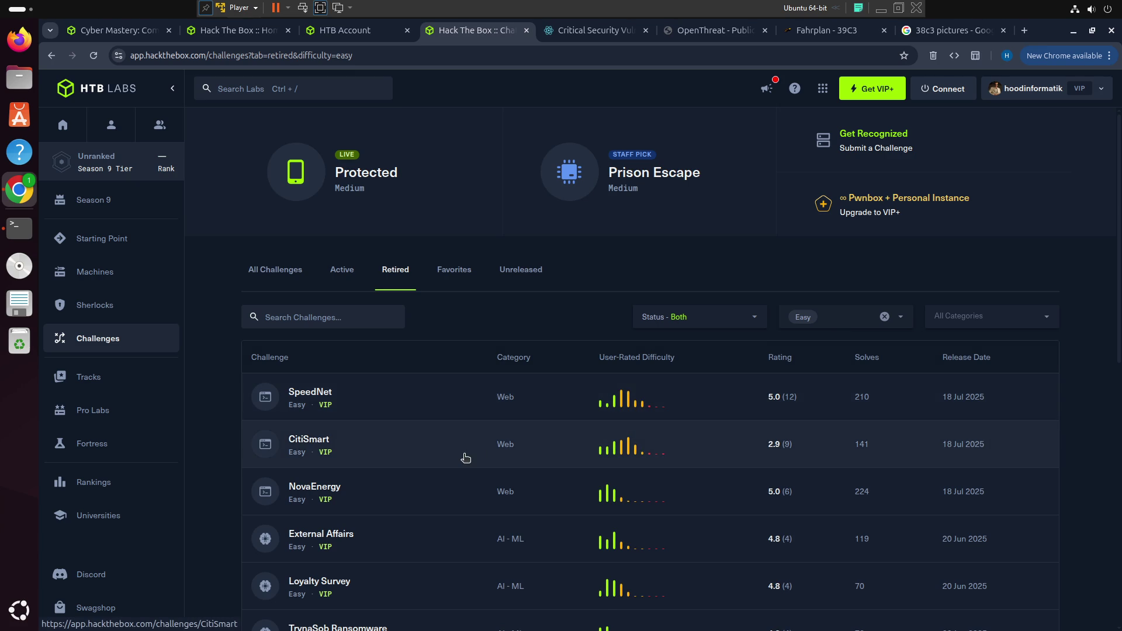
scroll(435, 427, down, 1)
scroll(433, 430, down, 4)
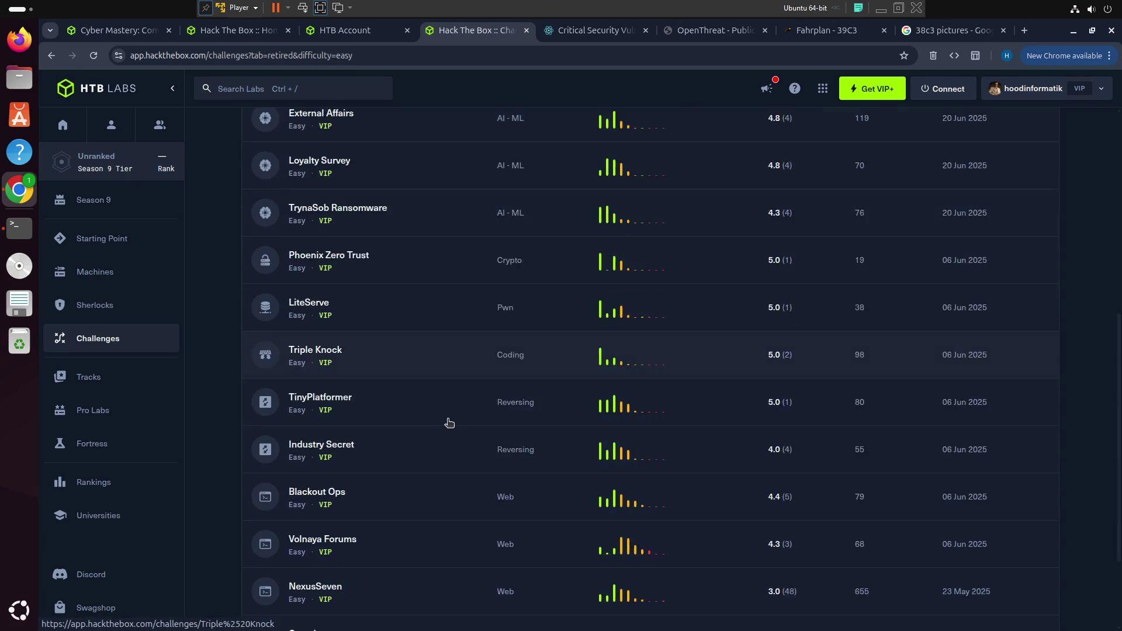
scroll(446, 421, down, 1)
scroll(419, 477, up, 1)
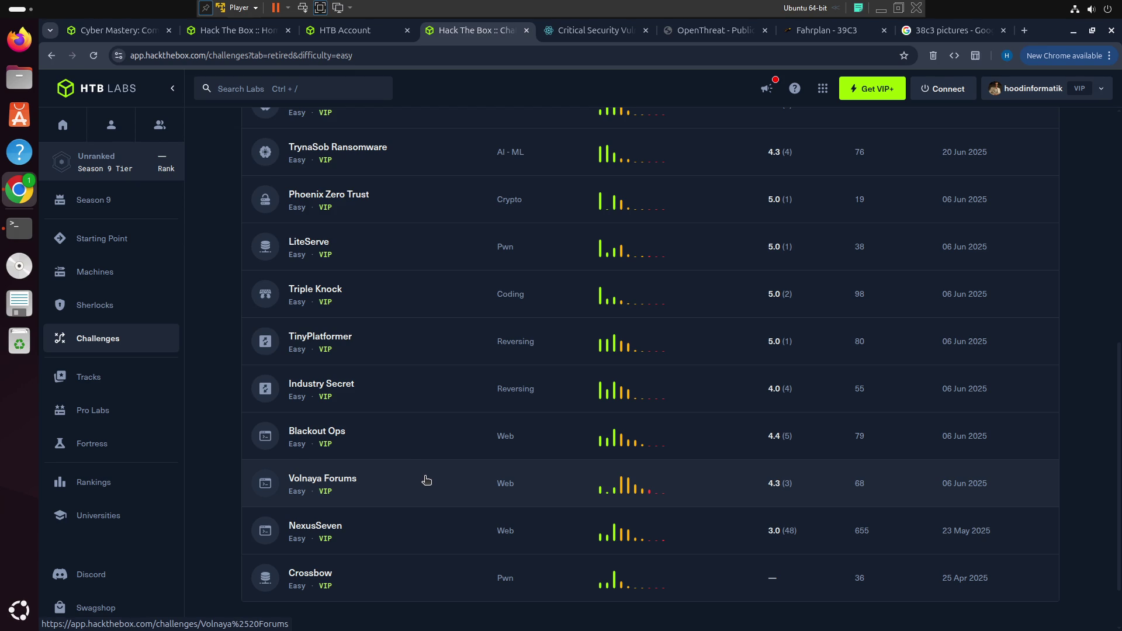
scroll(427, 480, down, 1)
scroll(379, 326, up, 1)
scroll(375, 322, up, 1)
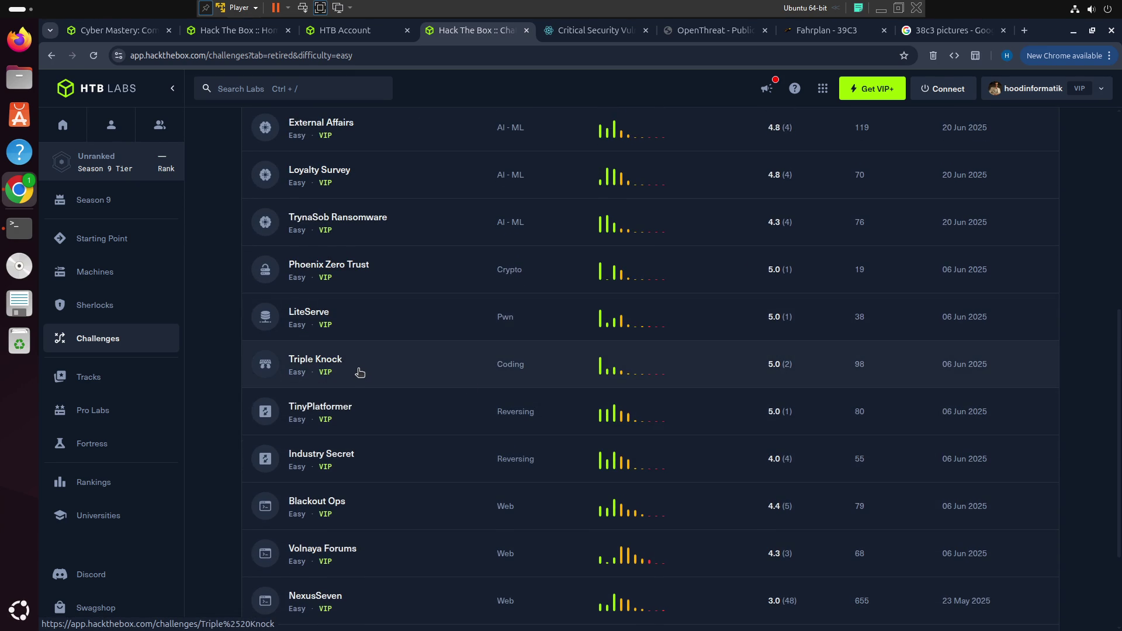
scroll(358, 372, up, 4)
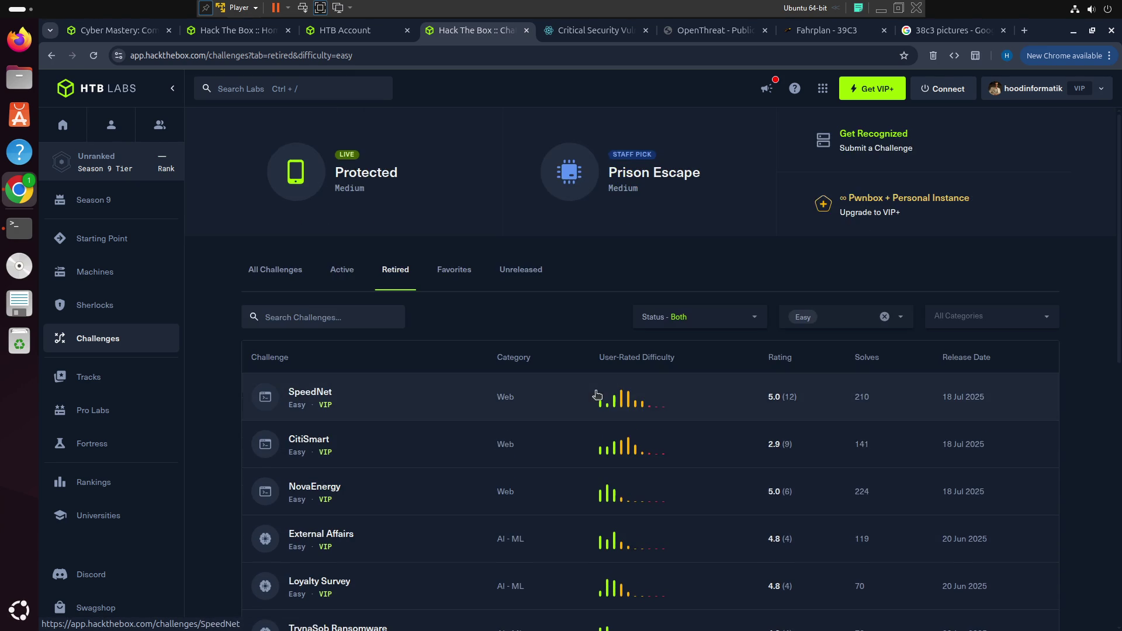
Step: Limit the list to the Web category and choose the NovaEnergy challenge
click(962, 318)
scroll(977, 478, down, 2)
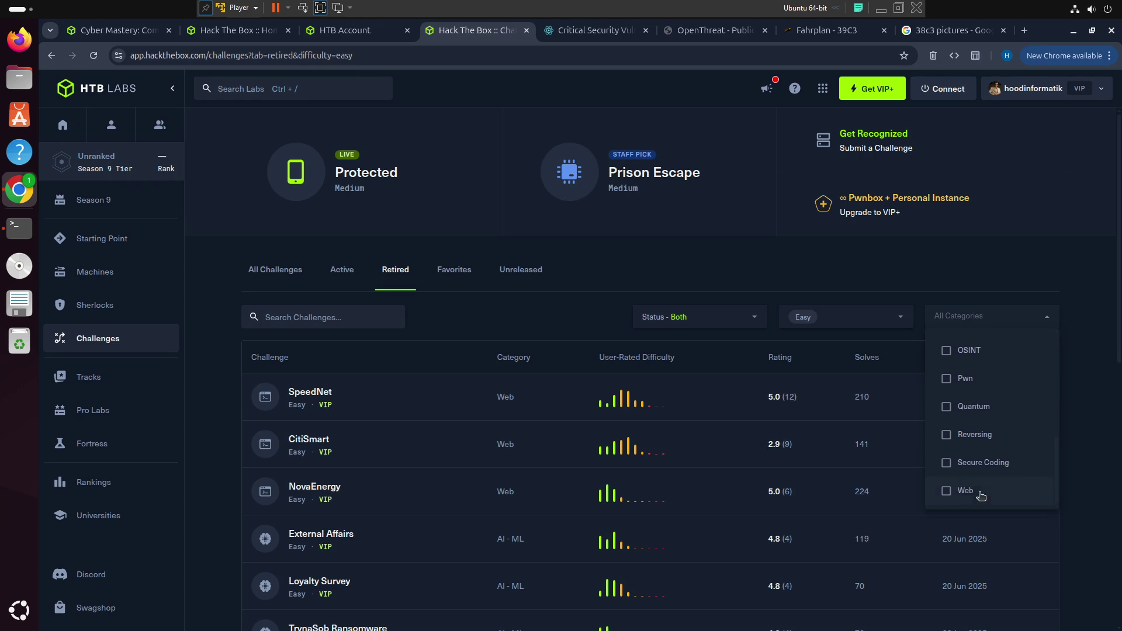
click(964, 492)
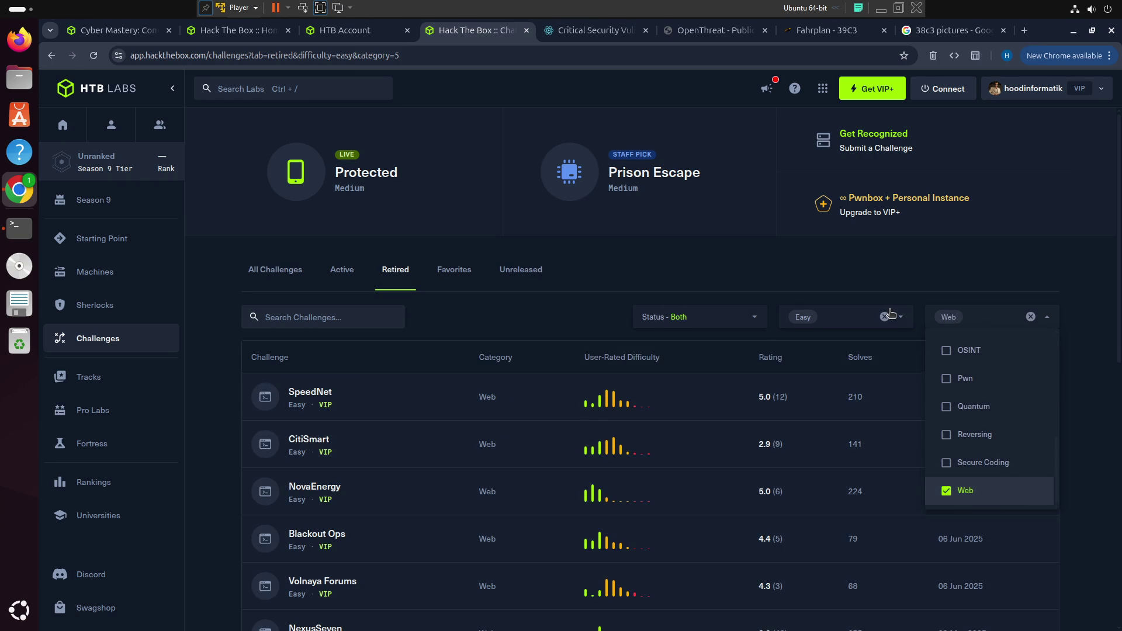
click(1046, 317)
scroll(1032, 374, down, 2)
scroll(1030, 371, down, 3)
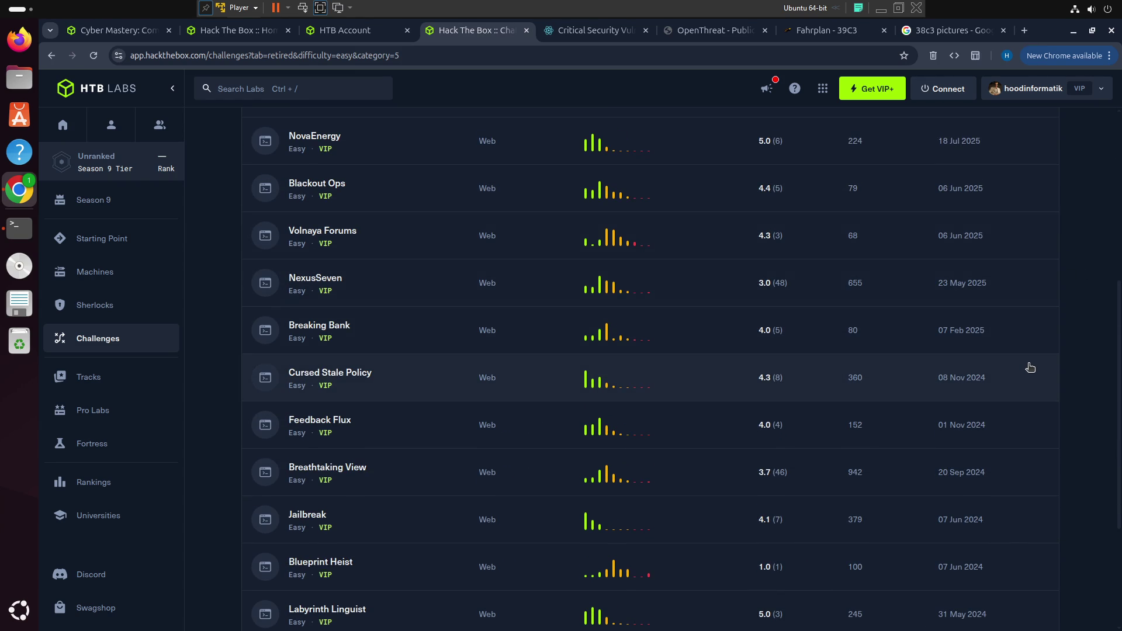
scroll(1029, 368, down, 3)
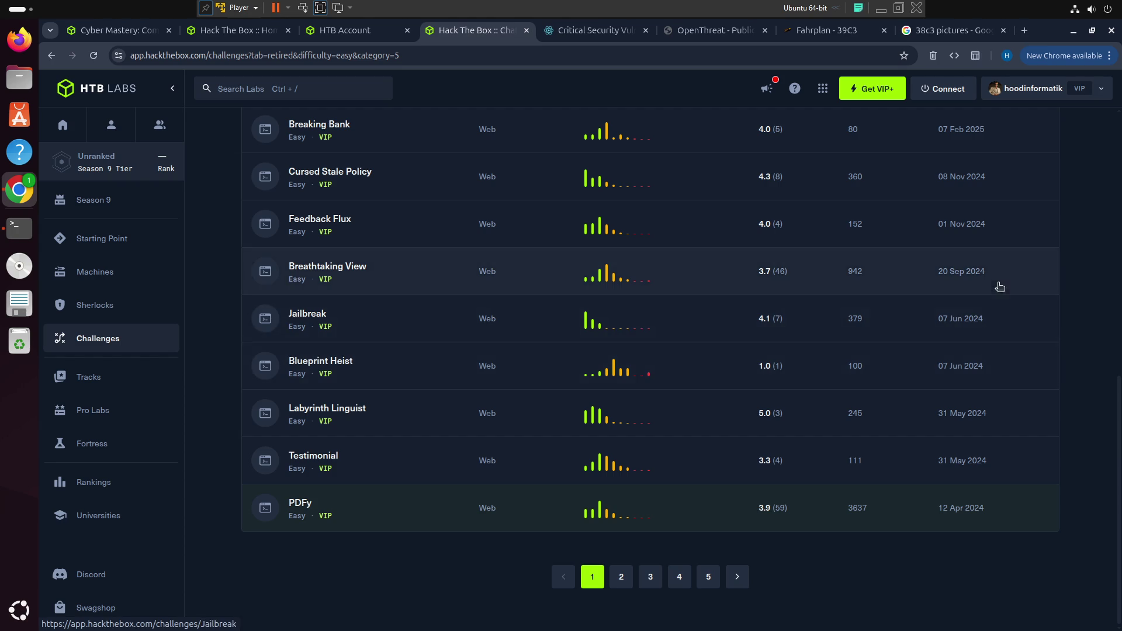
scroll(1029, 365, up, 4)
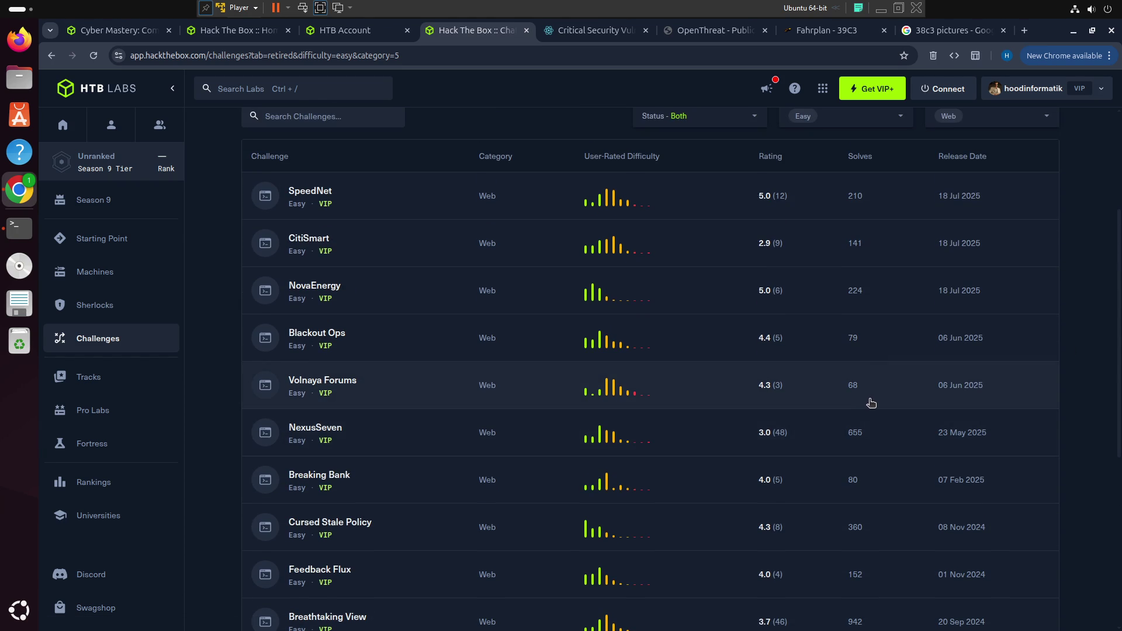
click(351, 294)
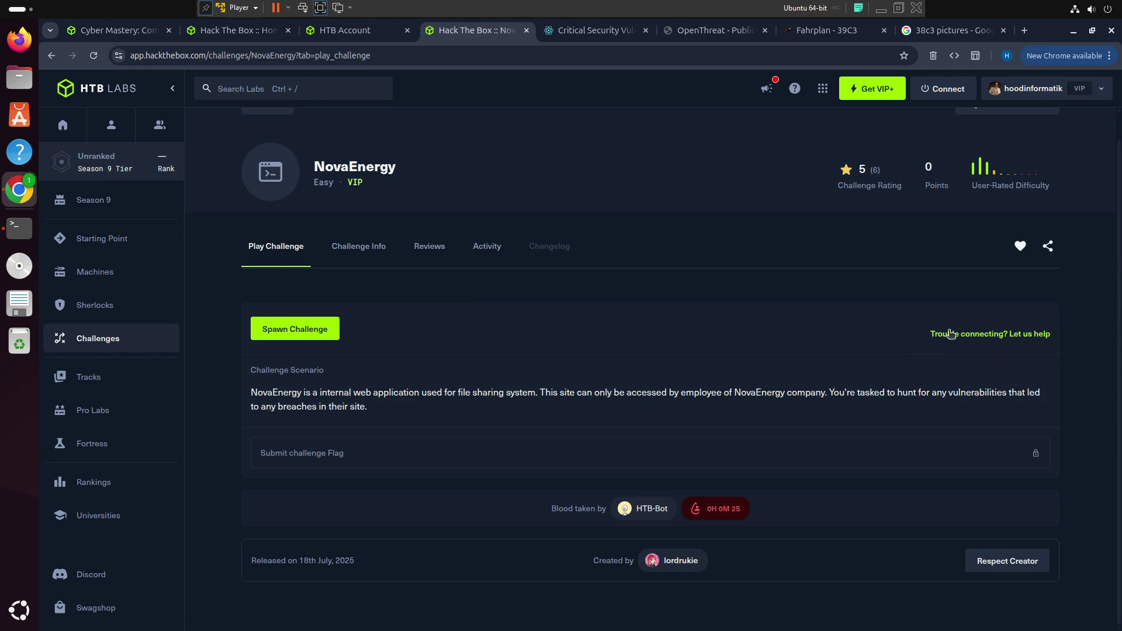
Step: Spawn the NovaEnergy instance and copy its host address
click(322, 330)
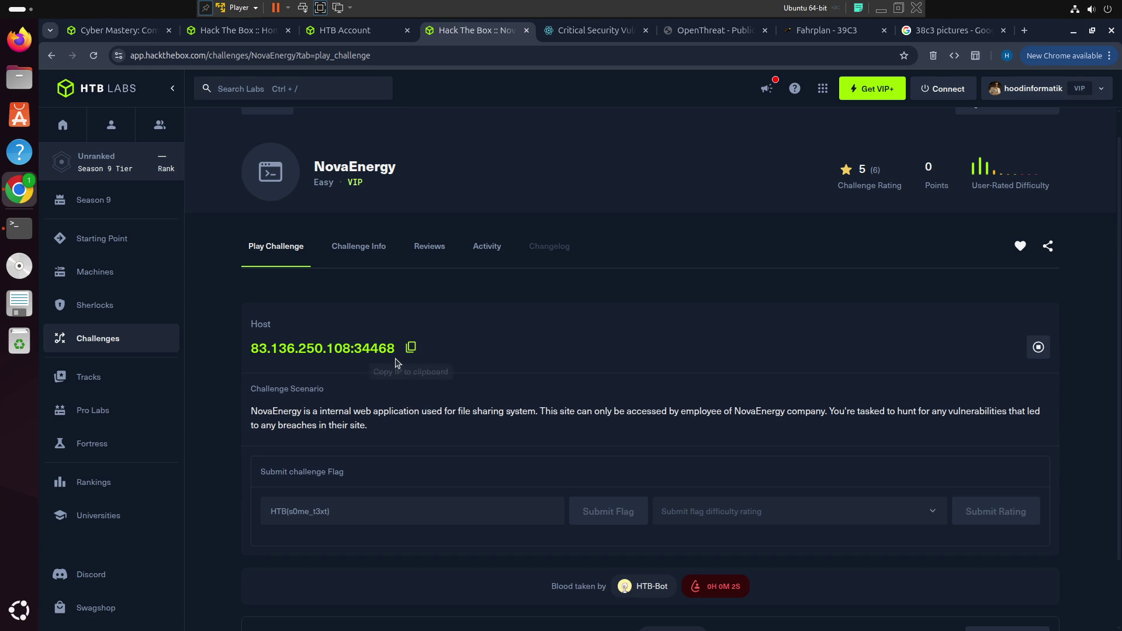
click(407, 349)
Step: Launch a terminal, then load the pasted NovaEnergy host address in the browser
key(ctrl+alt+t)
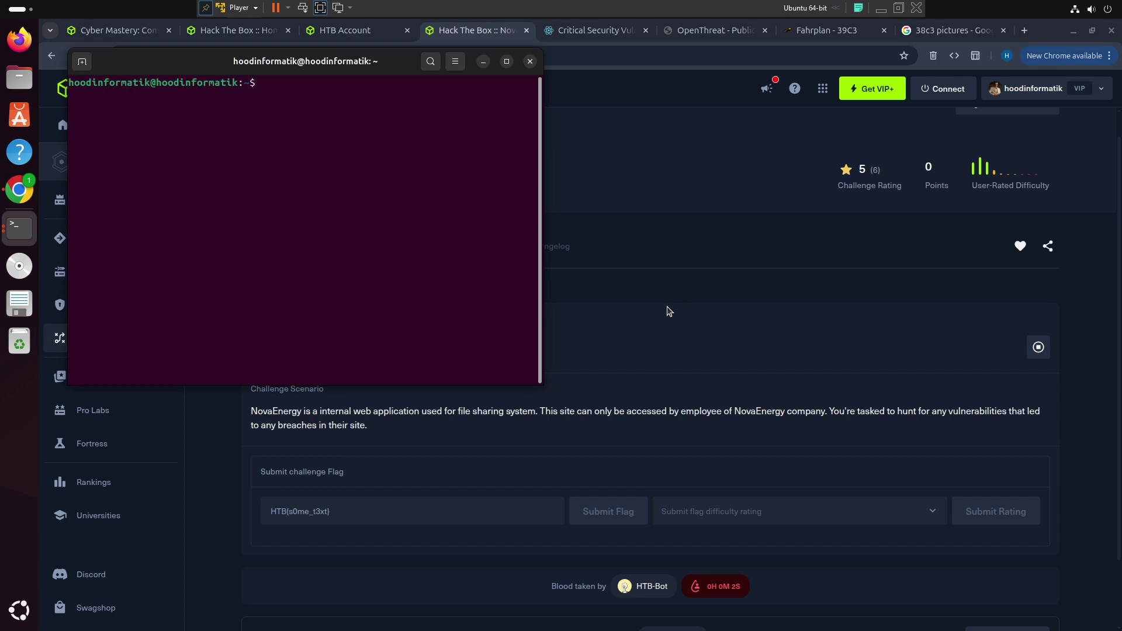
click(758, 58)
click(593, 35)
click(567, 54)
key(ctrl+v)
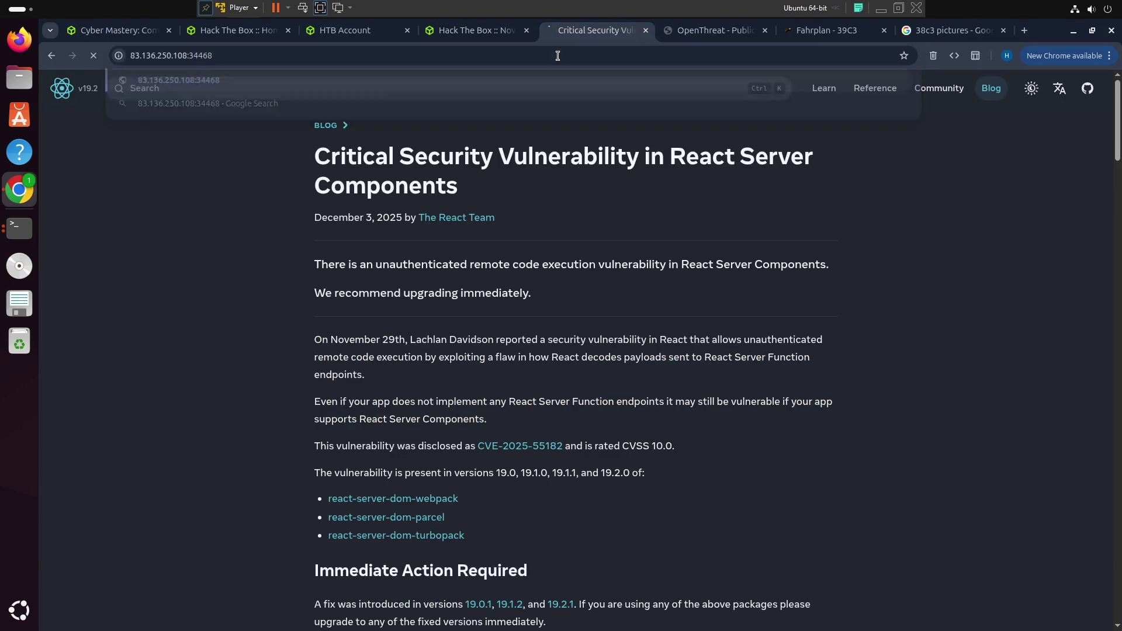
key(Return)
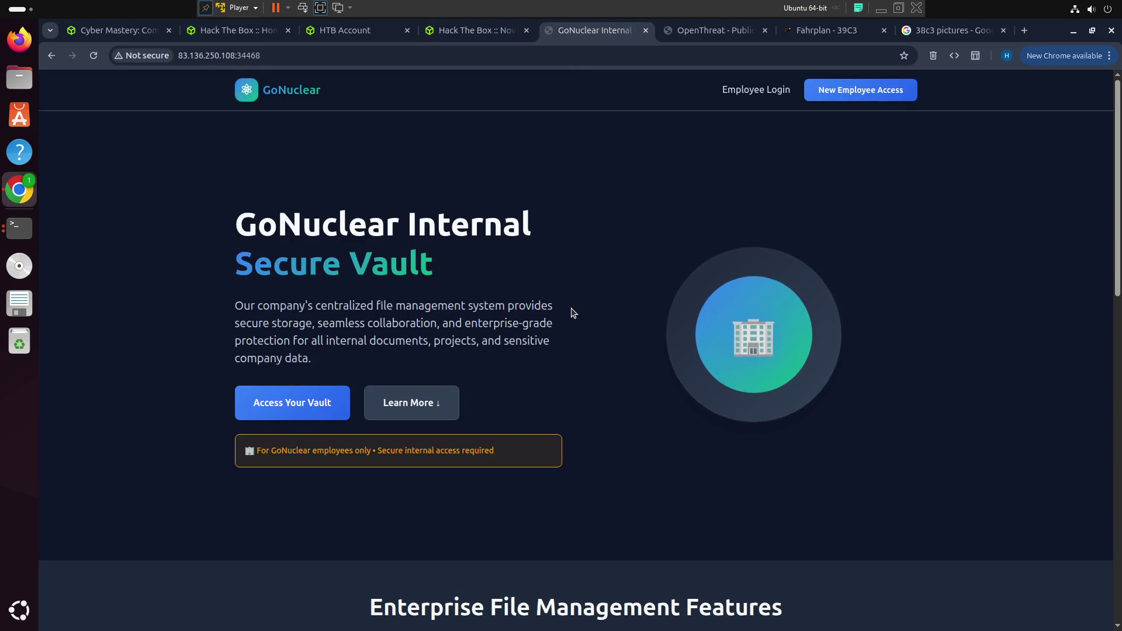
scroll(463, 390, down, 5)
scroll(464, 390, up, 5)
scroll(557, 356, down, 5)
scroll(557, 357, down, 3)
scroll(579, 398, up, 3)
scroll(546, 476, up, 5)
Step: Browse the GoNuclear features, visit Employee Login, and go to account registration
click(429, 403)
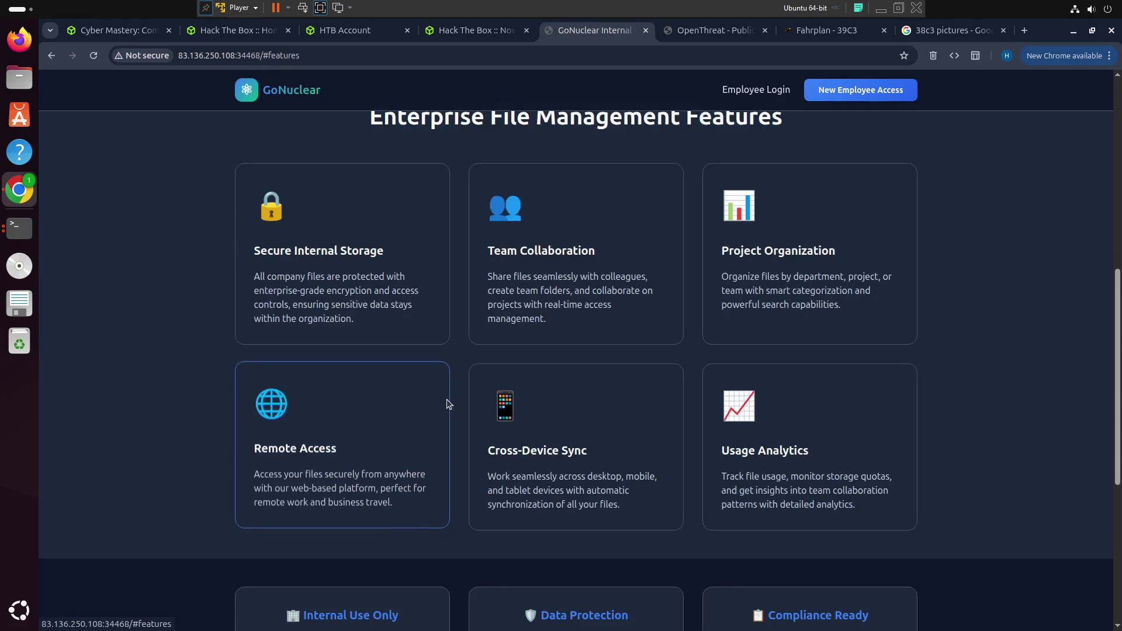
scroll(499, 419, down, 3)
scroll(498, 419, down, 2)
click(540, 512)
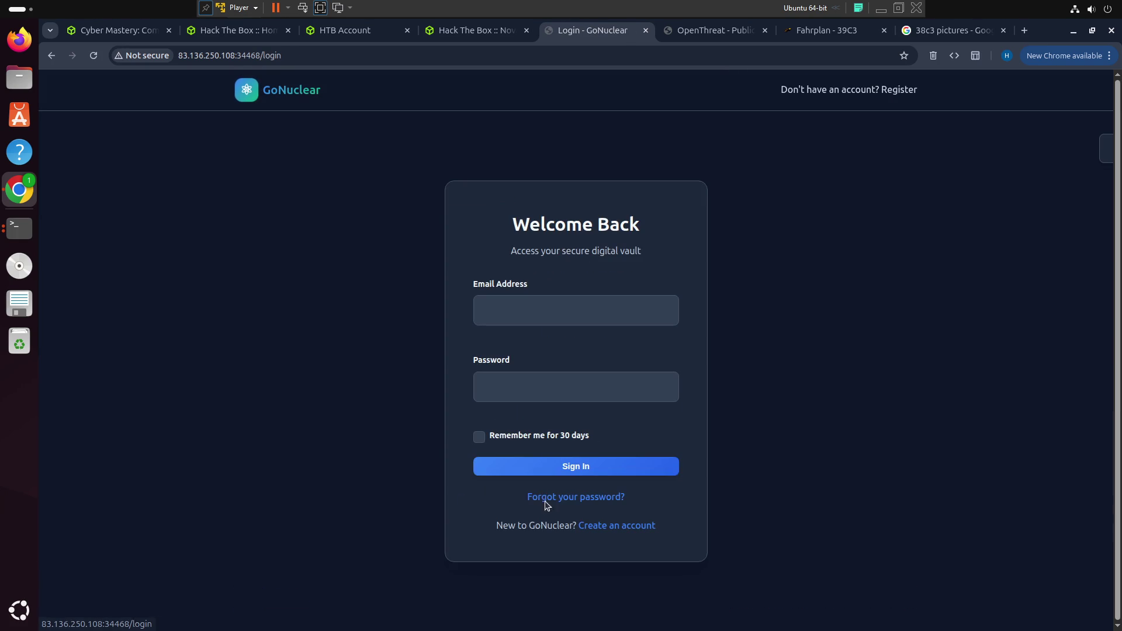
click(491, 315)
click(498, 391)
click(603, 525)
Step: Fill in email and passwords, agree to the terms, and submit the registration
click(528, 307)
click(480, 499)
click(527, 298)
text(te)
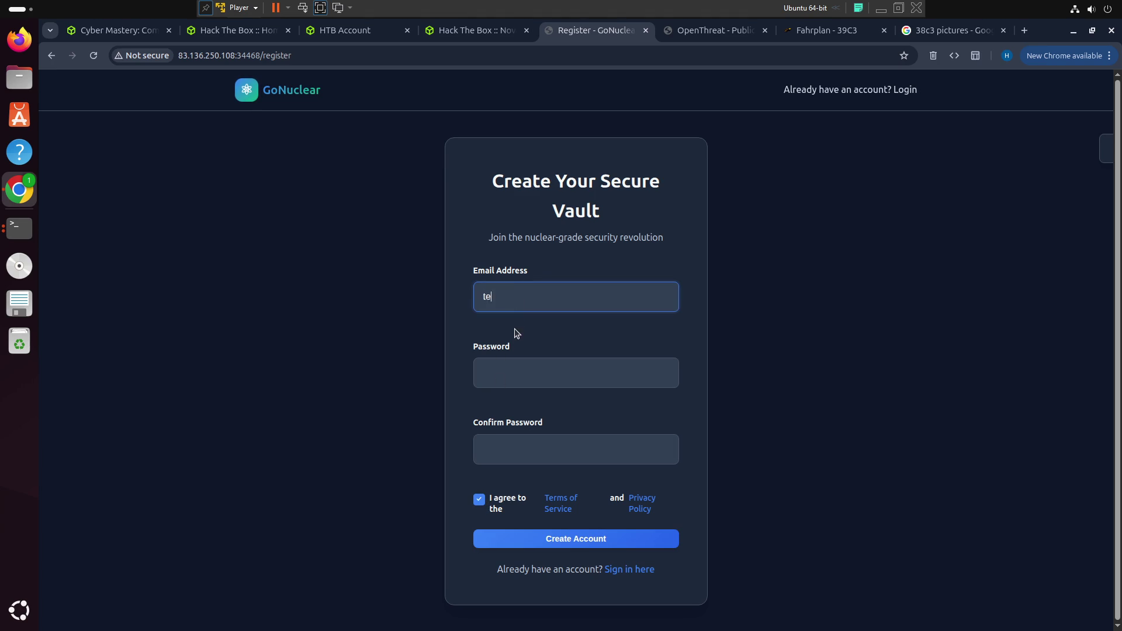
text(test)
click(525, 449)
text(test)
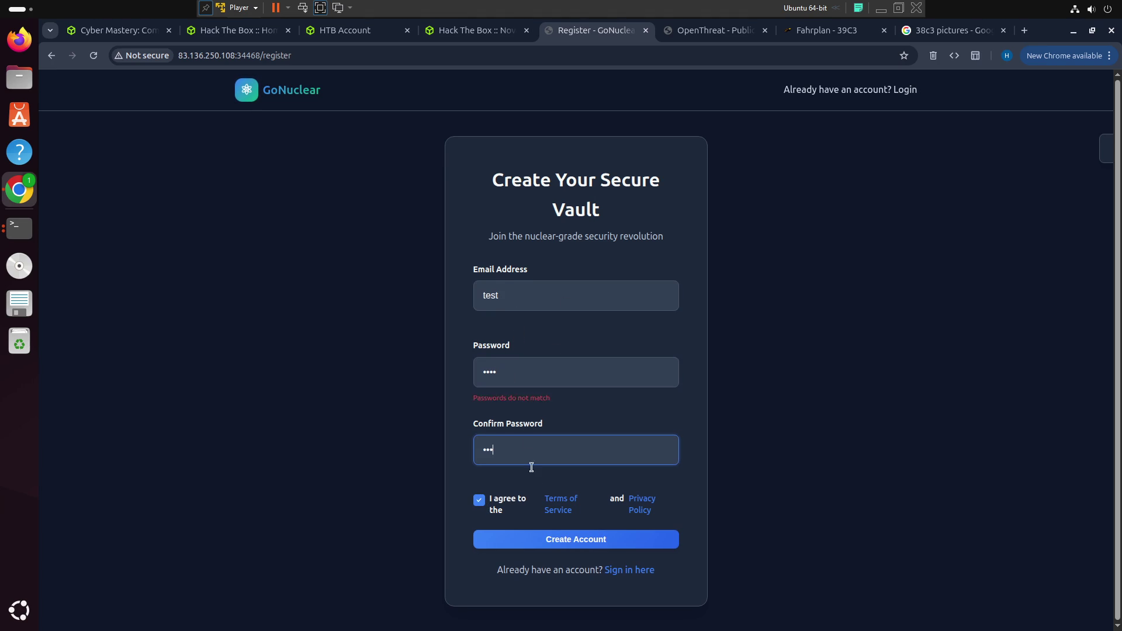
click(568, 539)
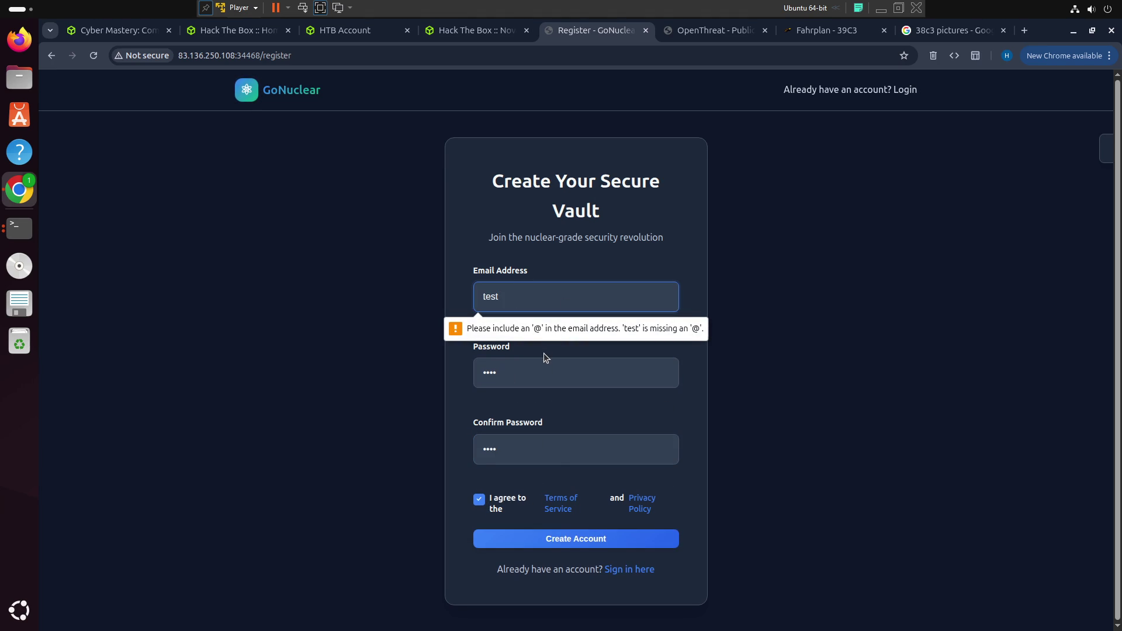
text(@test.de)
click(571, 544)
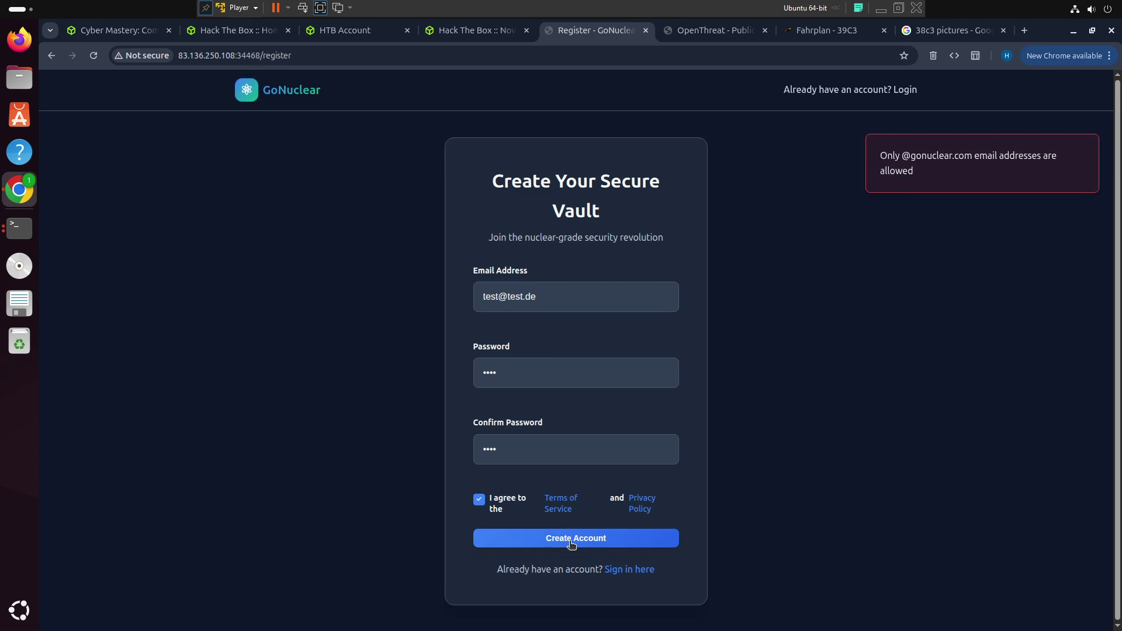
Step: Replace the rejected email domain with gonuclear.com and resubmit the form
double_click(509, 296)
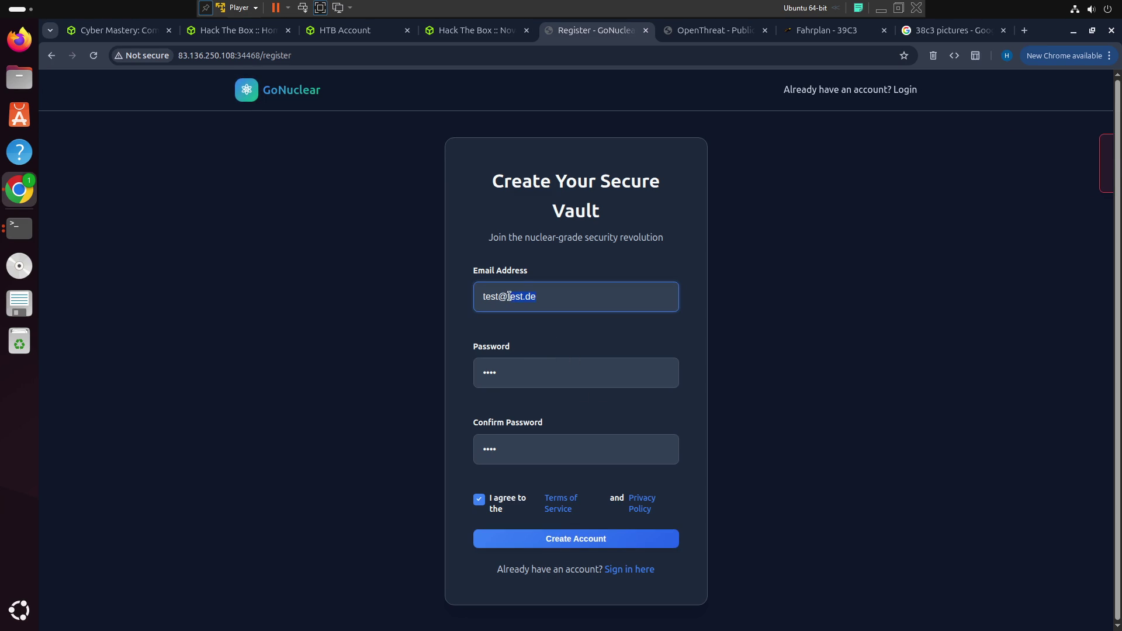
click(1109, 172)
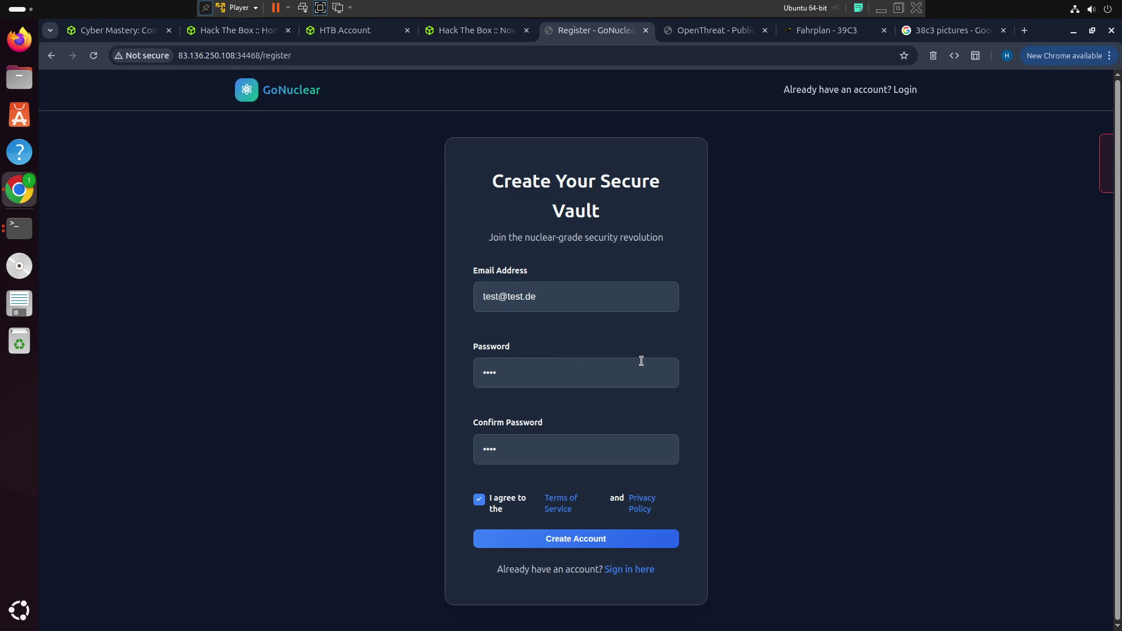
drag(506, 296, 543, 297)
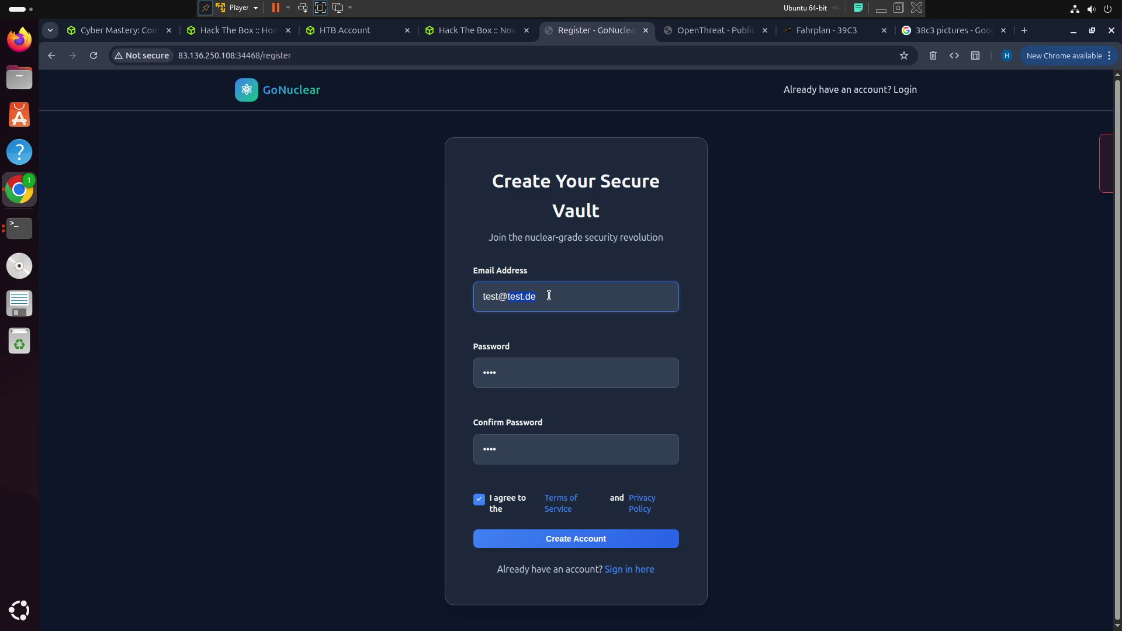
text(gonuclear)
text(-cop)
key(Return)
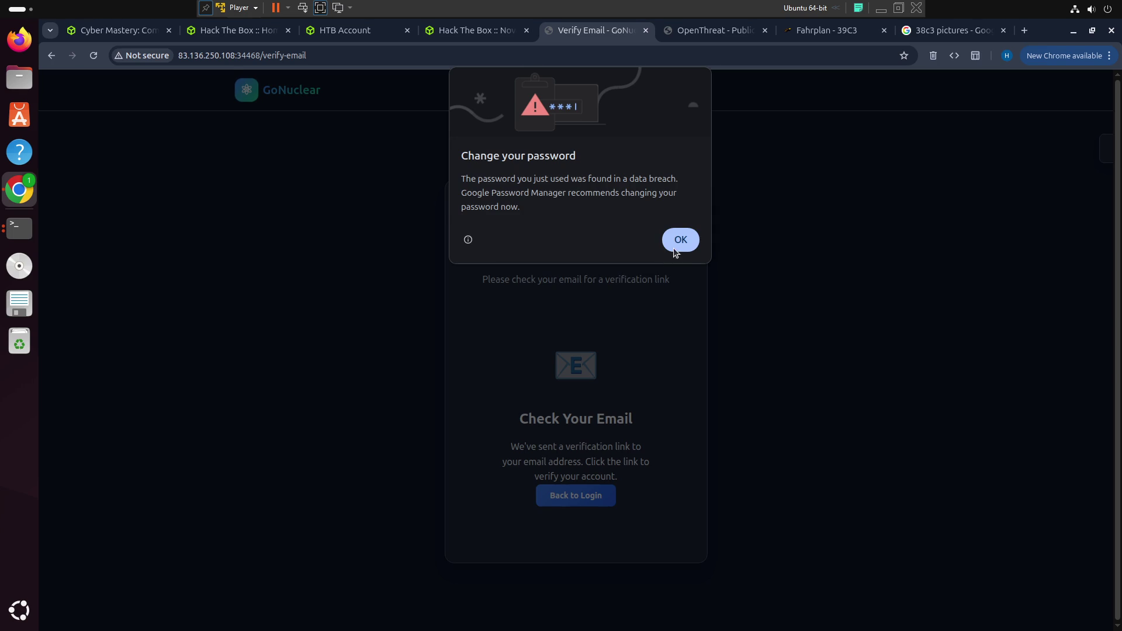
click(679, 250)
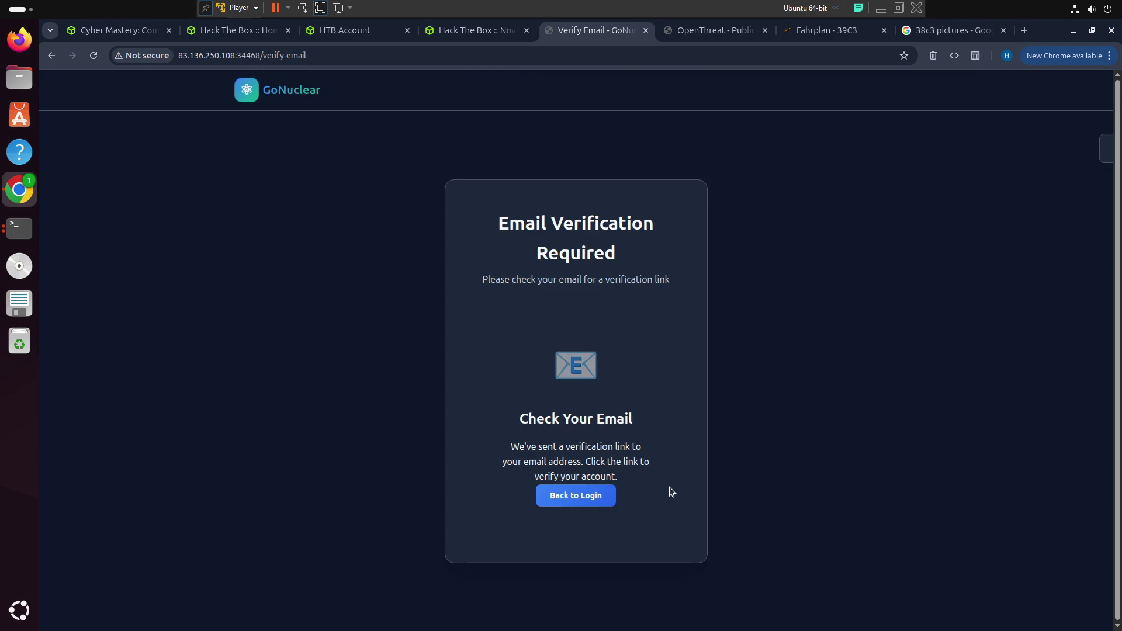
click(592, 499)
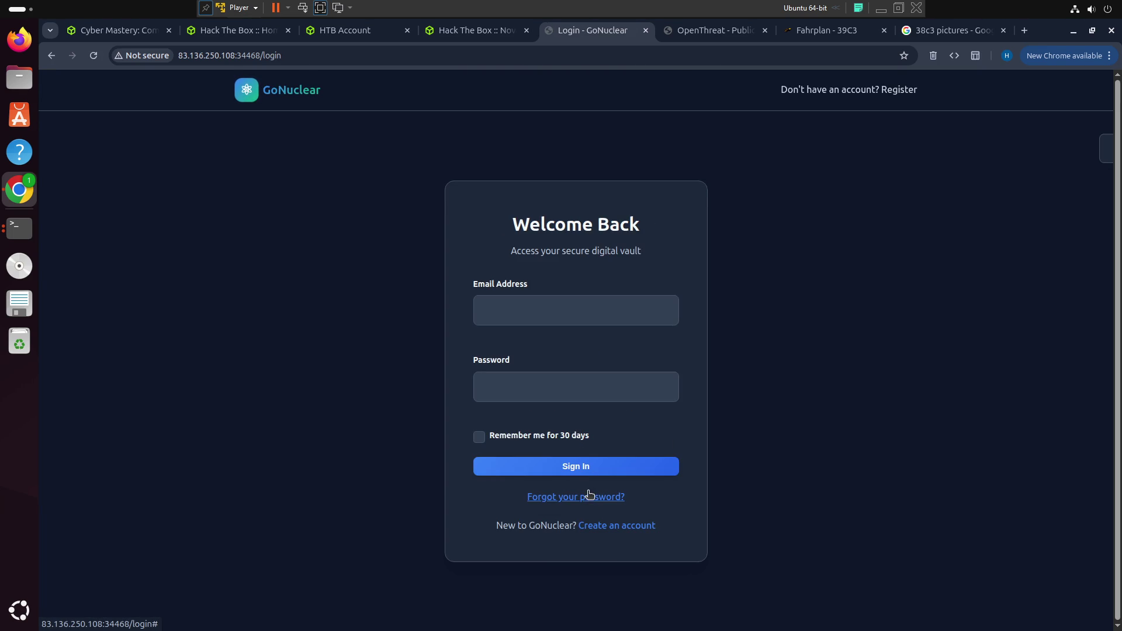
click(546, 305)
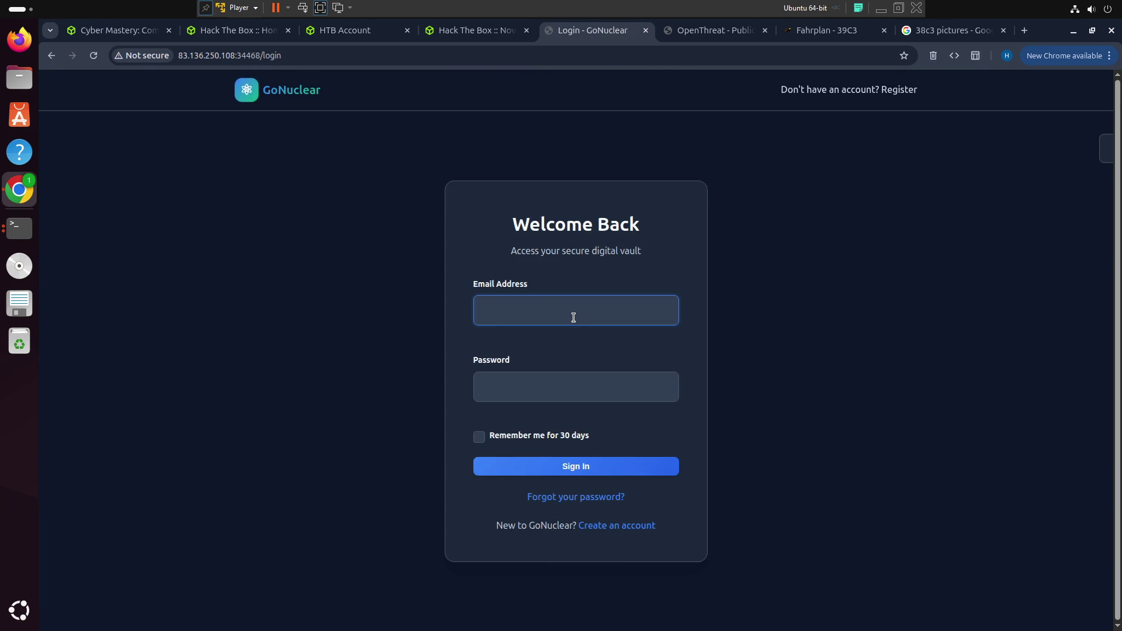
text(st@gonuclear.de)
click(508, 387)
text(test)
click(576, 468)
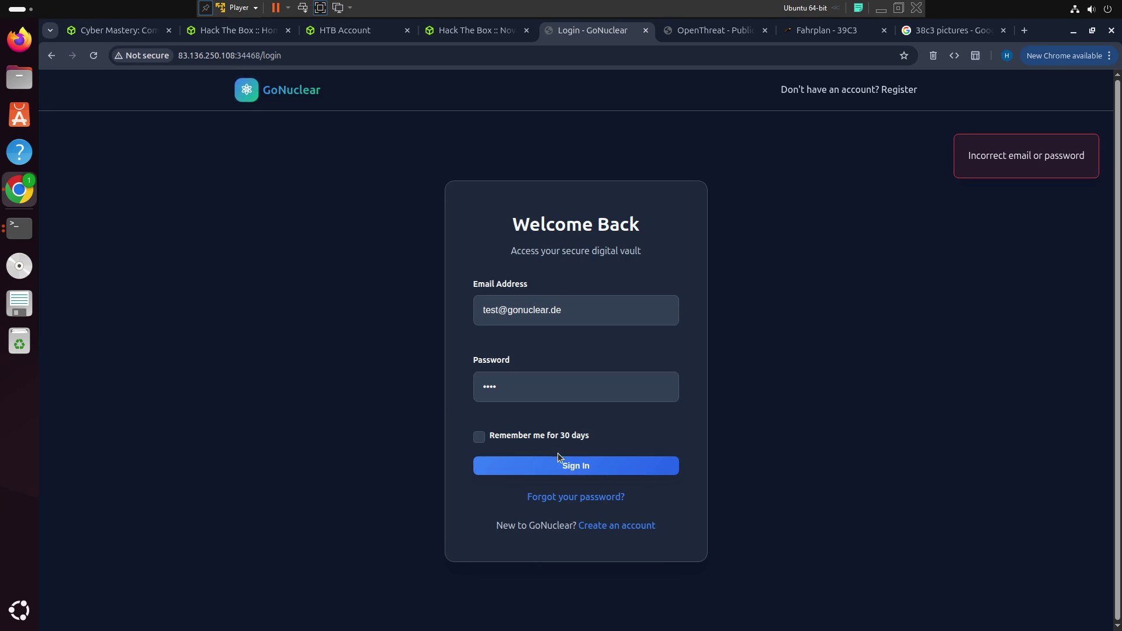
click(544, 436)
double_click(579, 311)
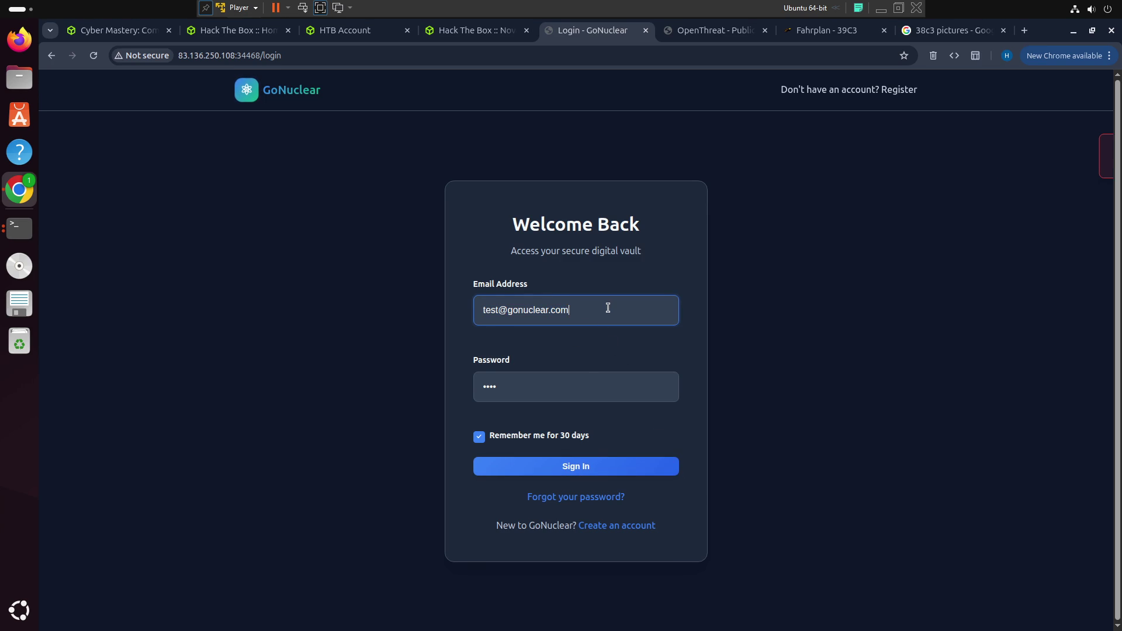
click(607, 464)
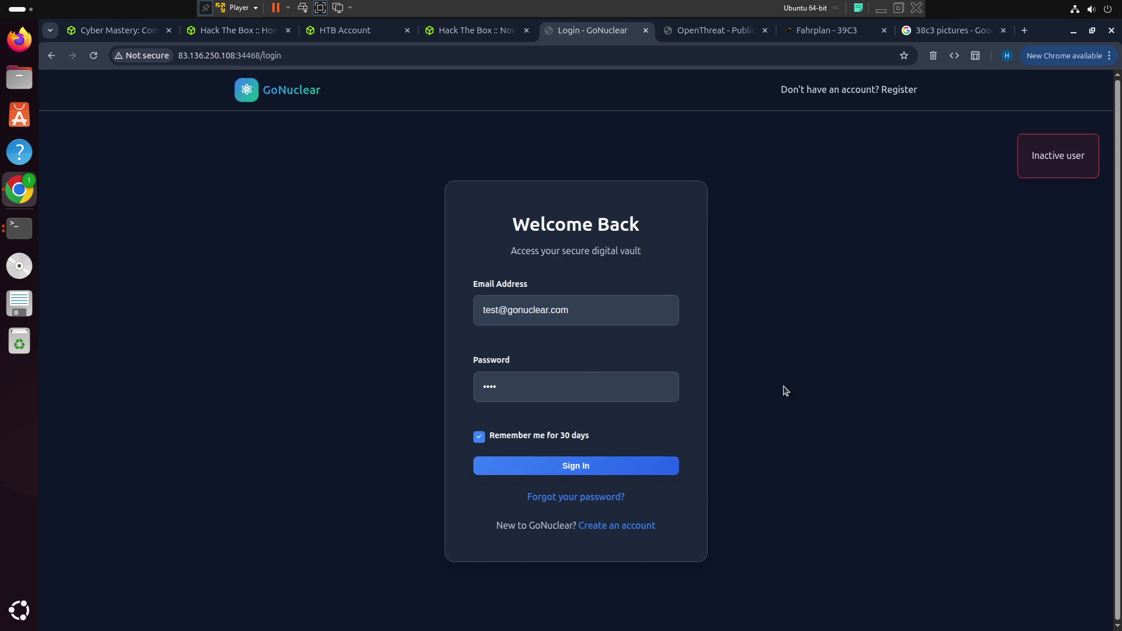
triple_click(1053, 167)
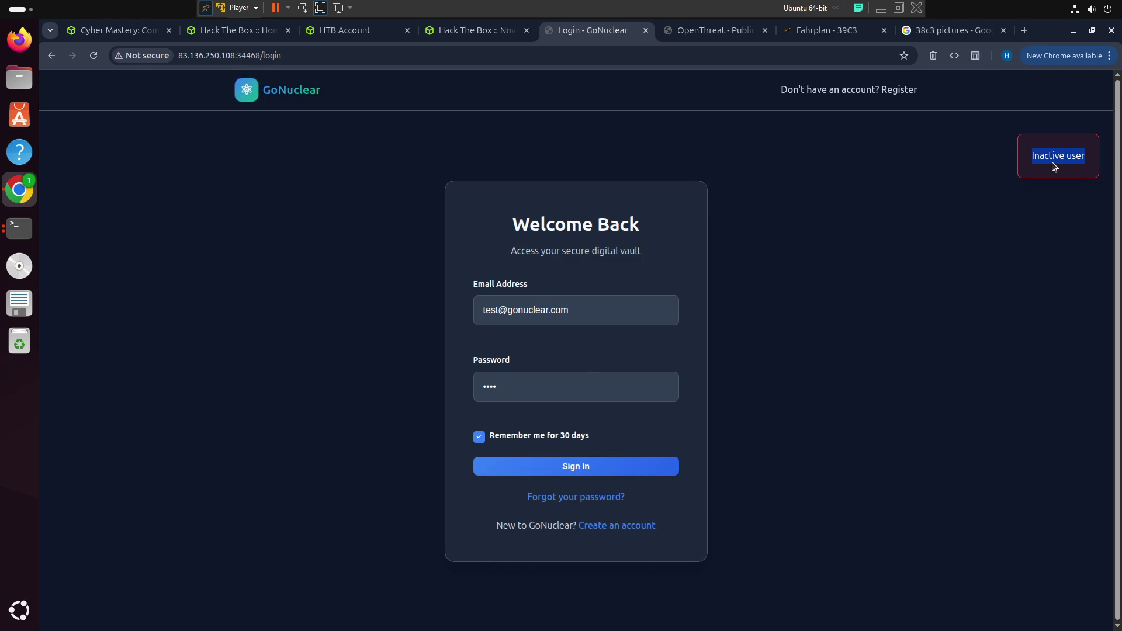
click(246, 104)
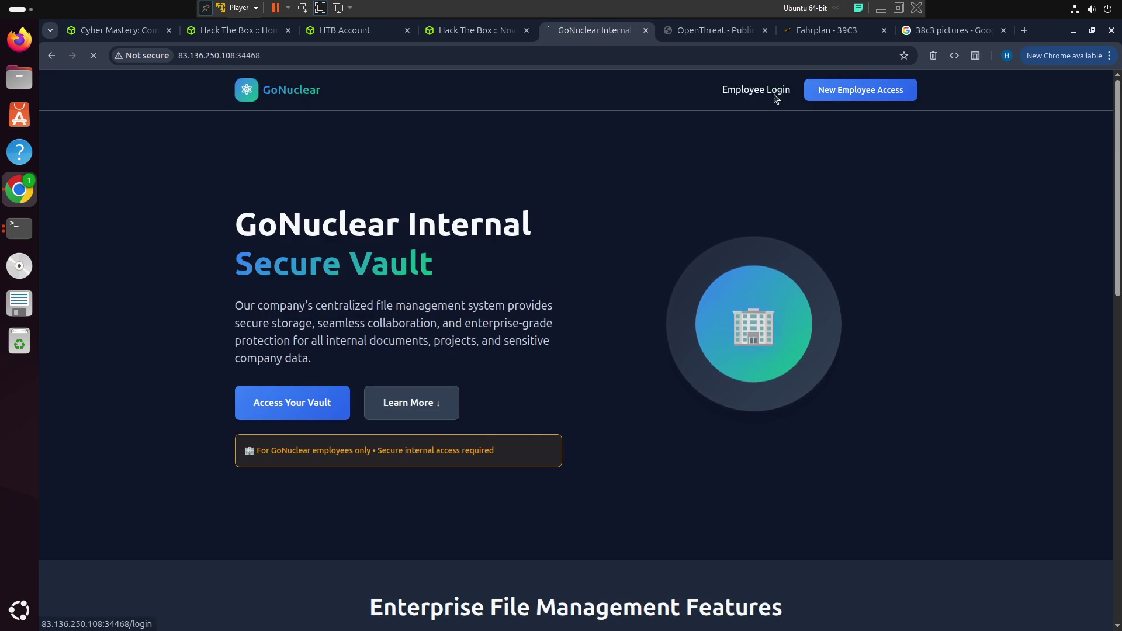
click(774, 95)
click(832, 97)
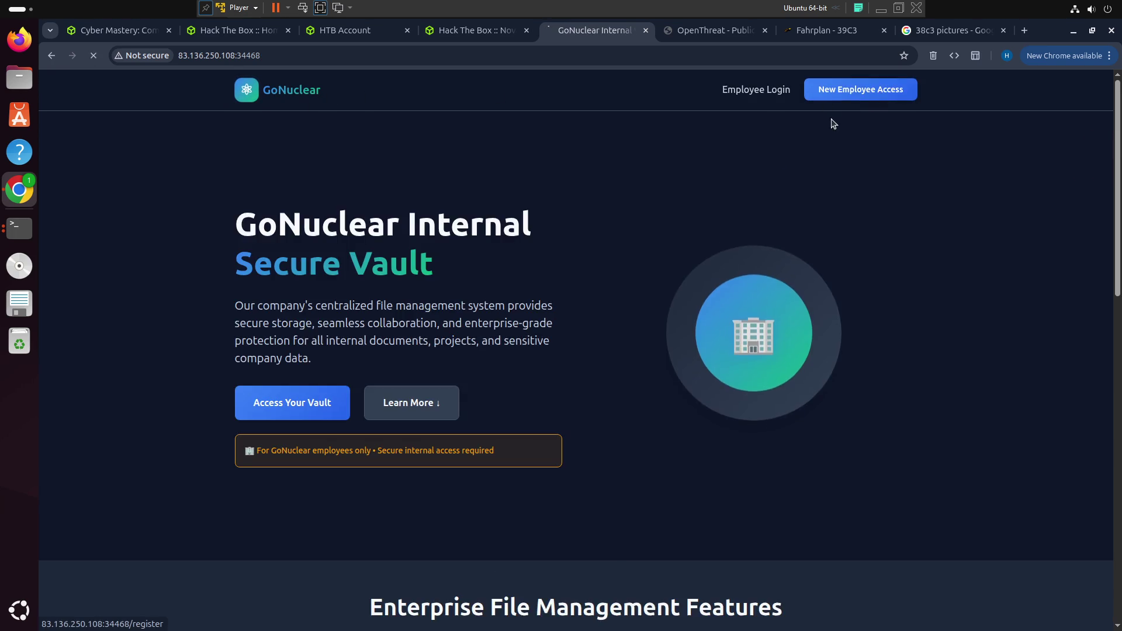
click(863, 92)
click(274, 93)
click(282, 60)
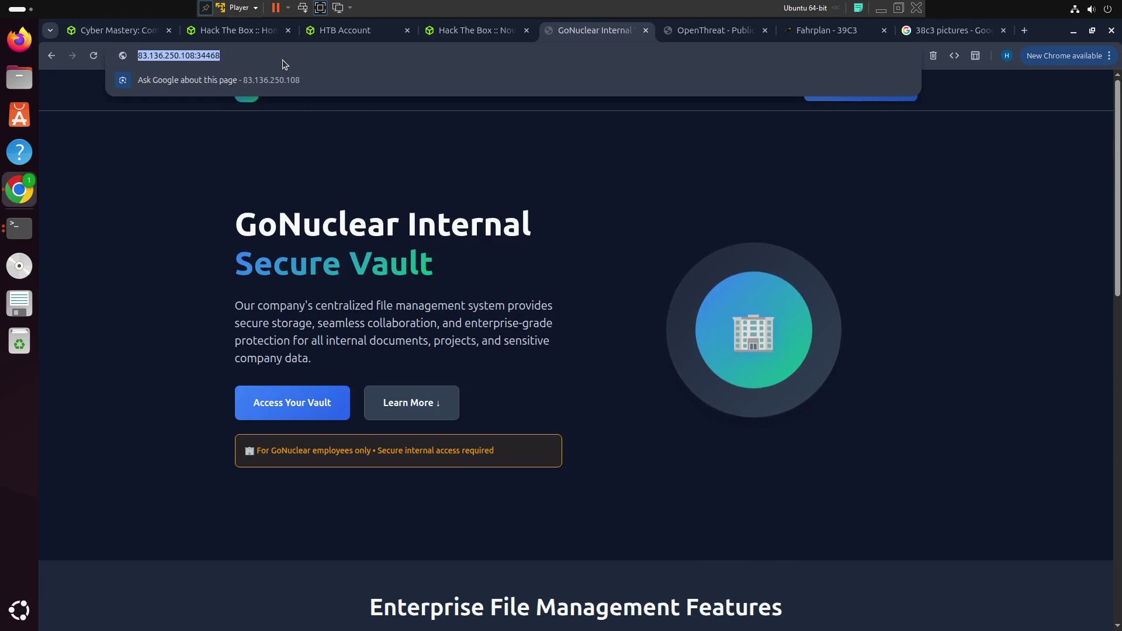
click(339, 147)
Step: Find gobuster missing and install it with sudo apt install gobuster
click(19, 229)
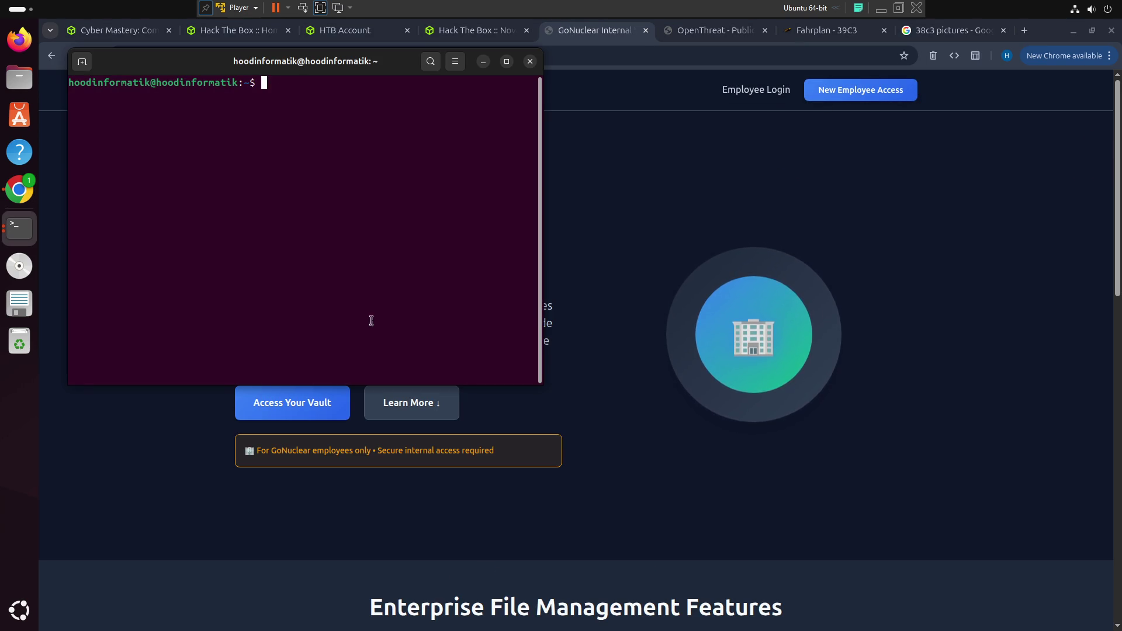
text(gobuster)
key(Return)
text(sudo apt install gobust)
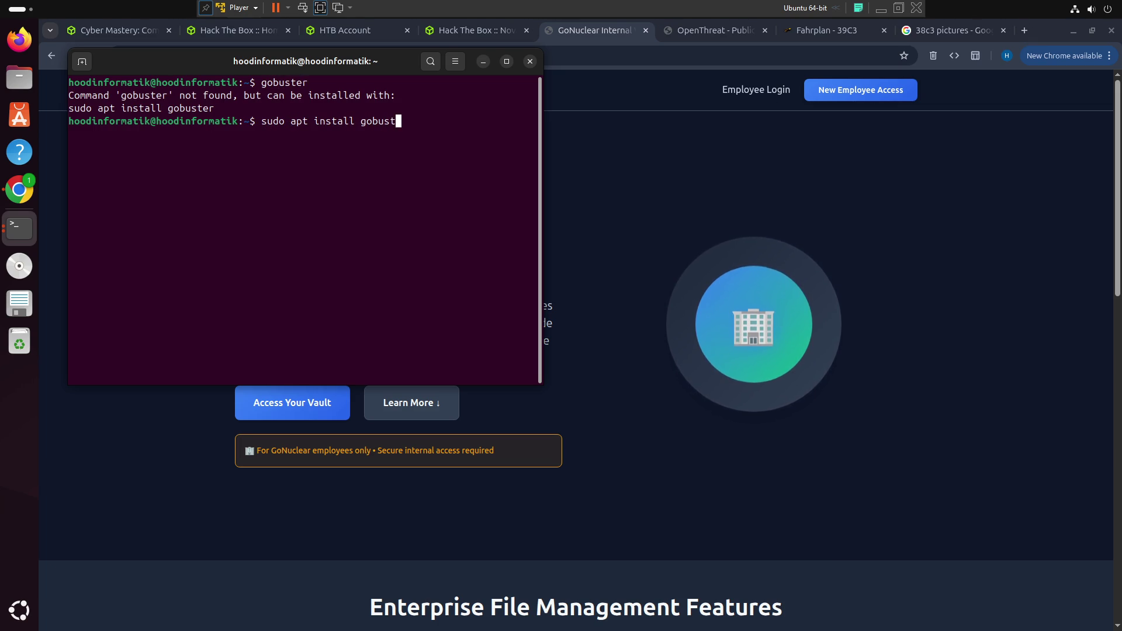
text(er)
key(Return)
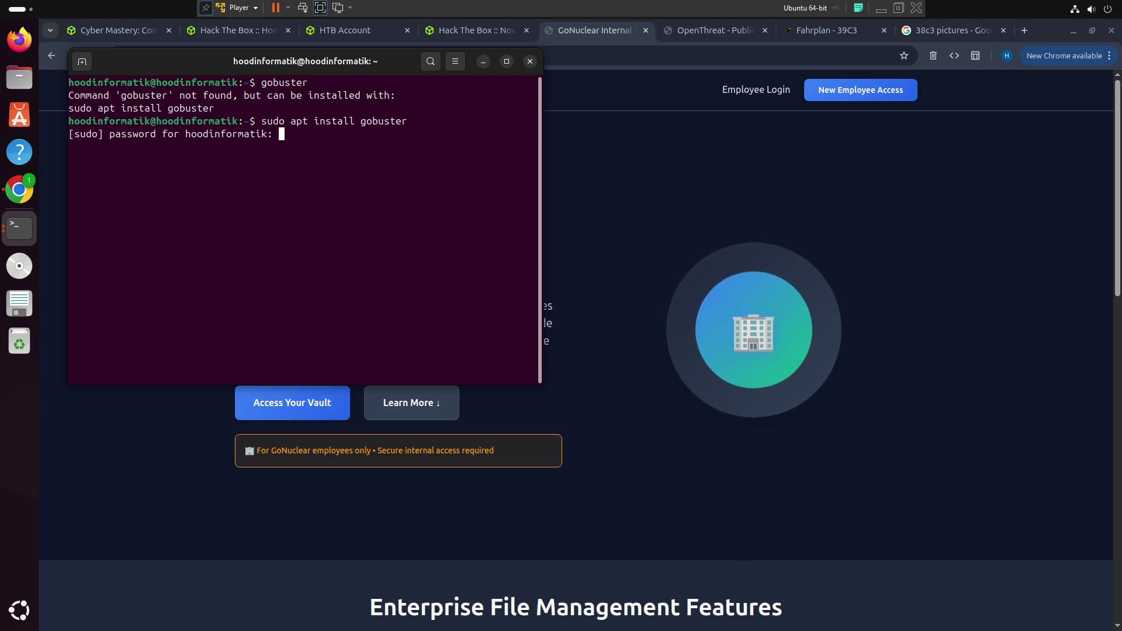
key(Return)
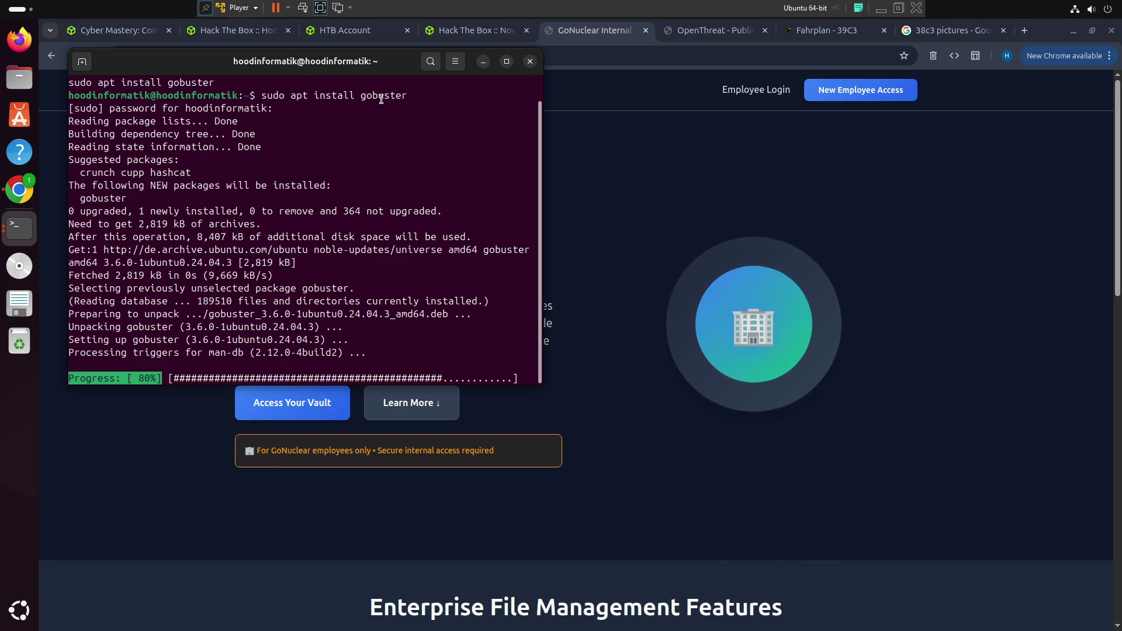
Step: Move the terminal aside and clear its screen
drag(324, 60, 719, 118)
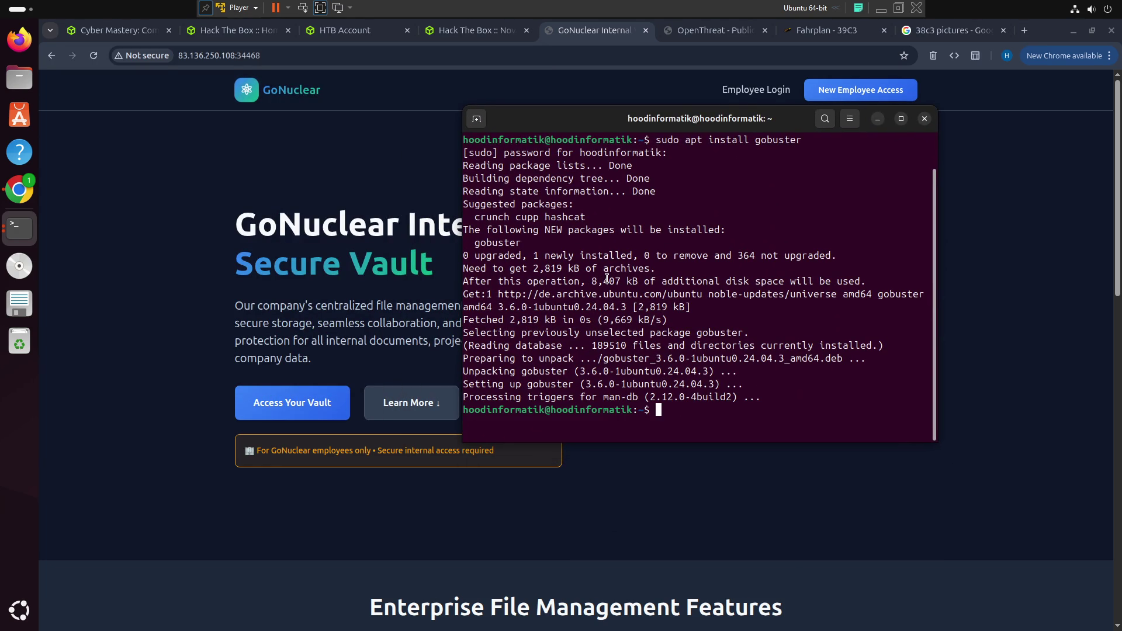
text(CLEAR)
key(Return)
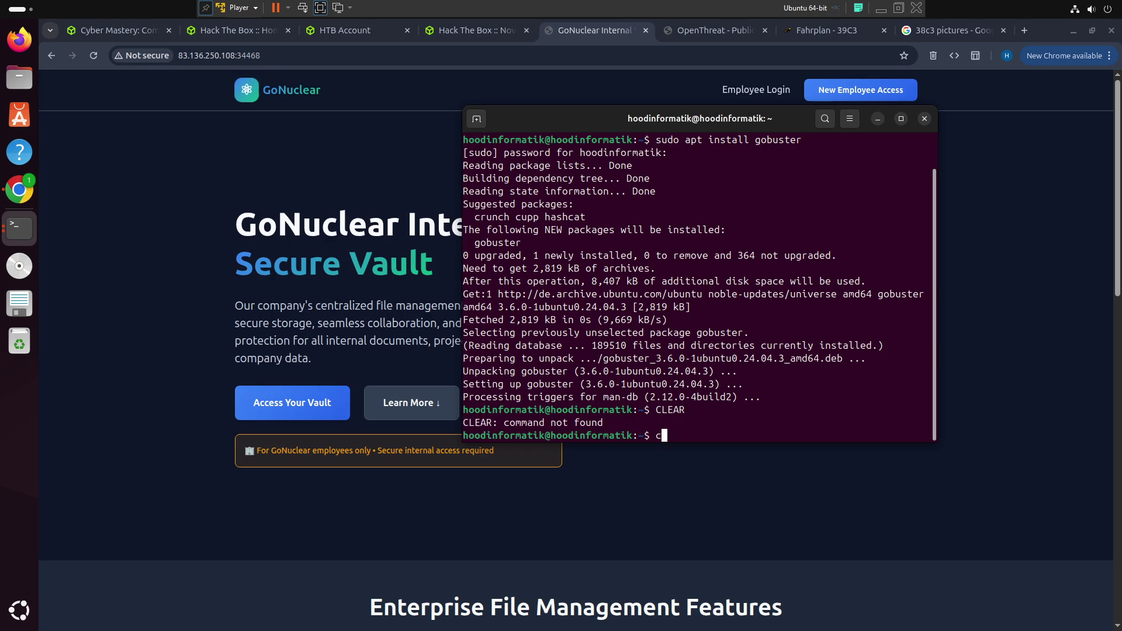
text(clear)
key(Return)
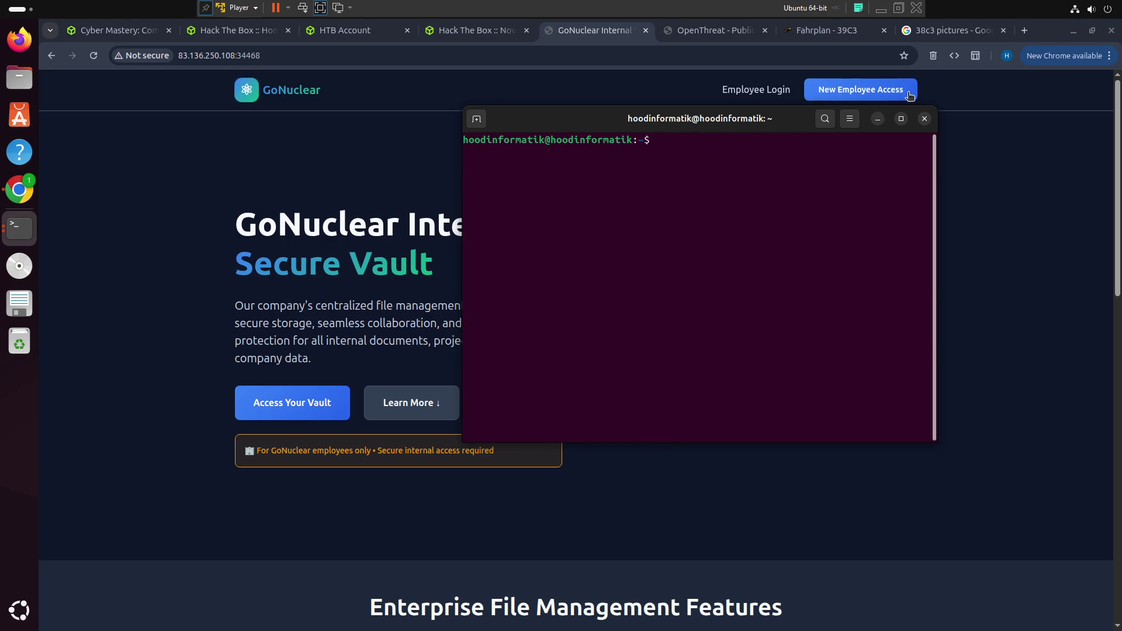
text(sudo apt install seclists)
Step: Install seclists via snap after apt fails, clear, and begin the gobuster dir command
key(Return)
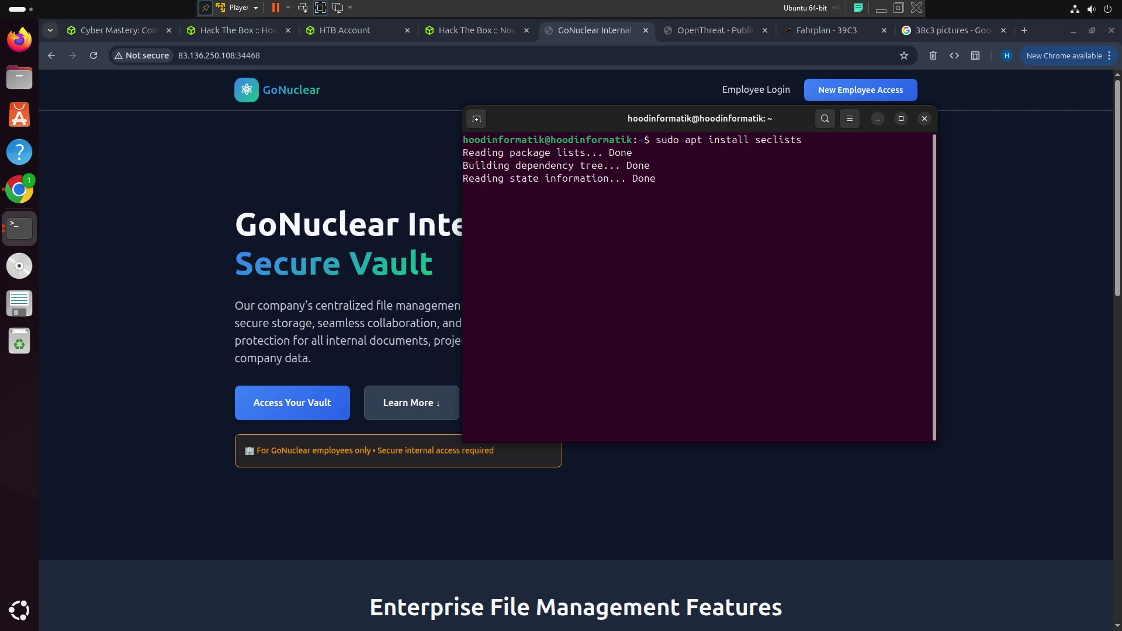
text(sudo snap install seclists)
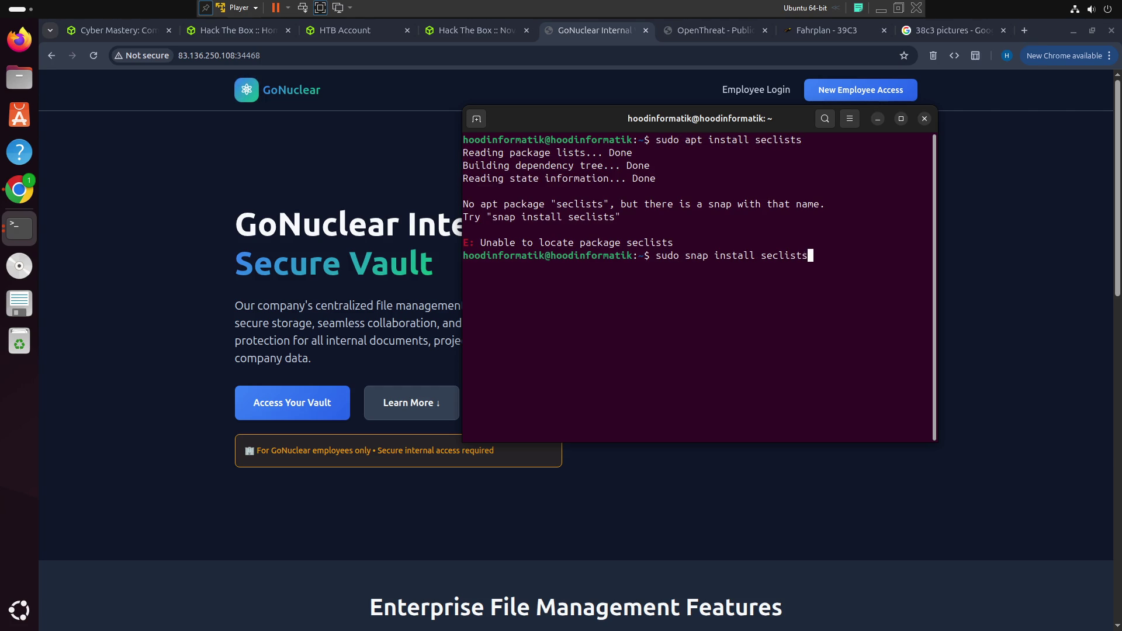
key(Return)
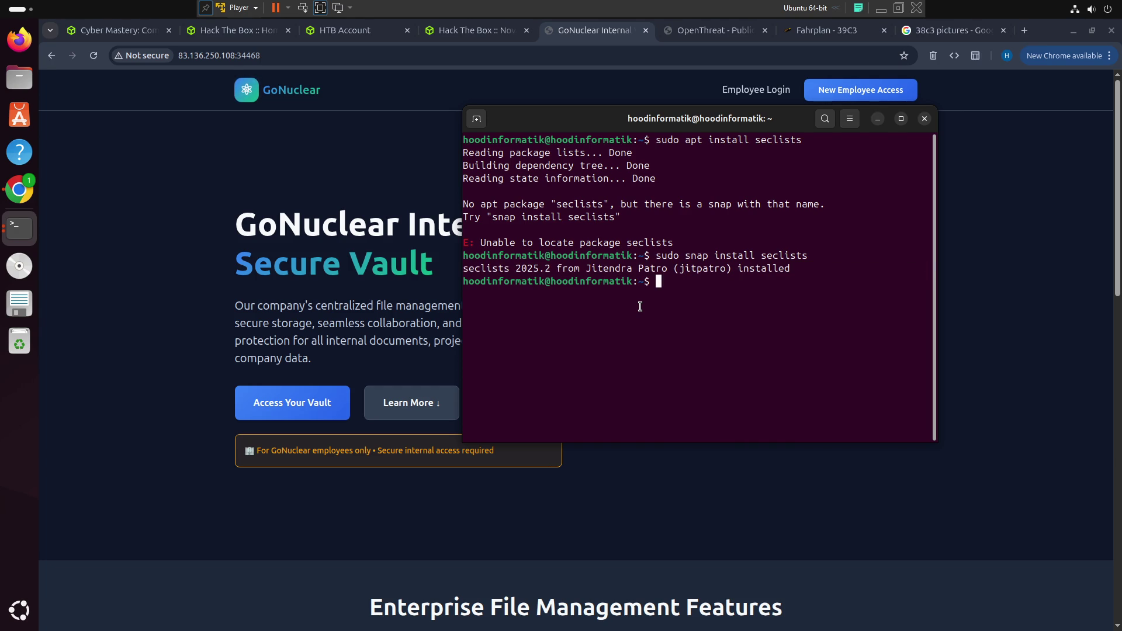
text(clear)
key(Return)
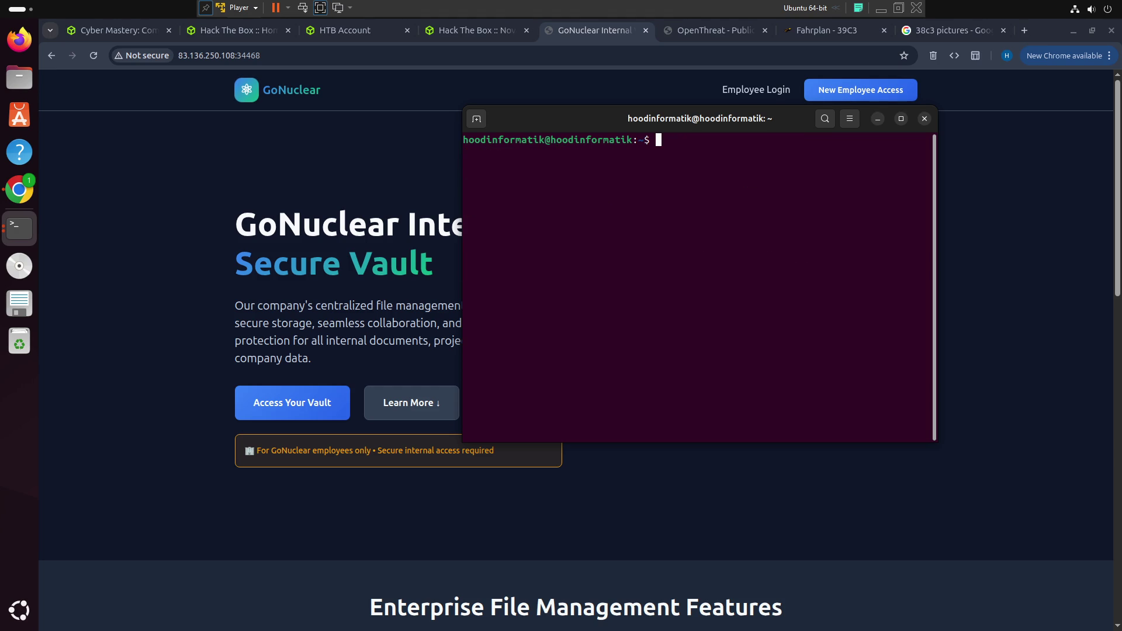
text(gobuster )
text(dir -u ")
key(BackSpace)
Step: Paste the GoNuclear target URL into the gobuster -u argument
click(243, 59)
key(alt+Tab)
text(http://83.136.250.108:34468/)
text(-w /snap/se)
Step: Complete the wordlist path /snap/seclists/current/Discovery/Web-Content/common.txt and run the scan
key(Tab)
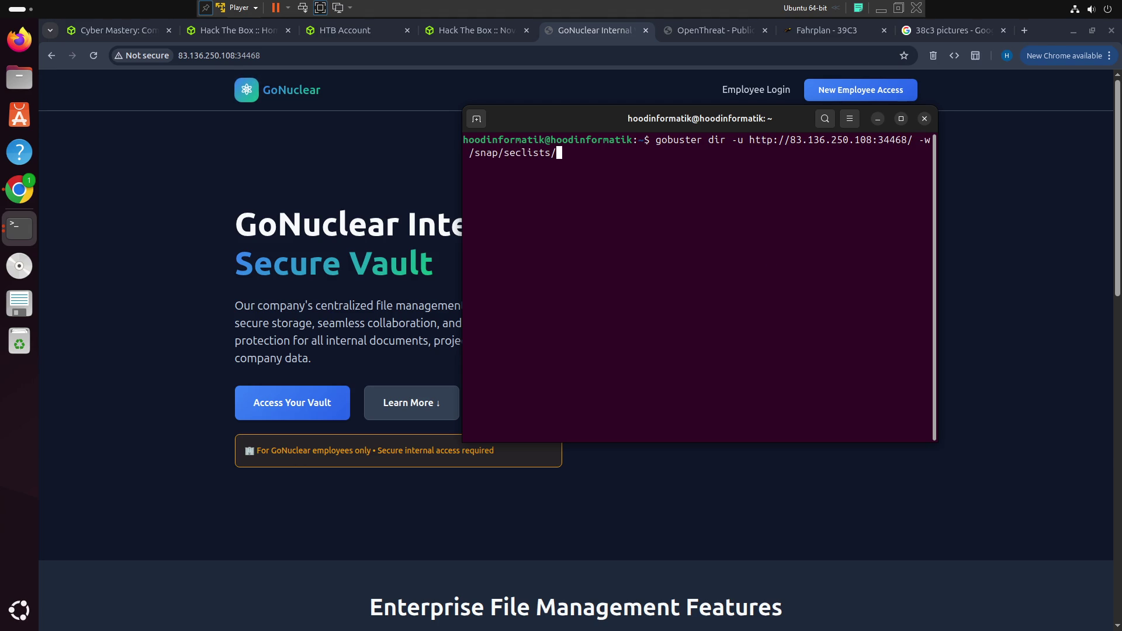
text(cu)
key(Tab)
text(/W)
text(eb-Shell)
key(BackSpace)
key(BackSpace)
key(BackSpace)
key(BackSpace)
text(D)
key(Tab)
text(We)
key(Tab)
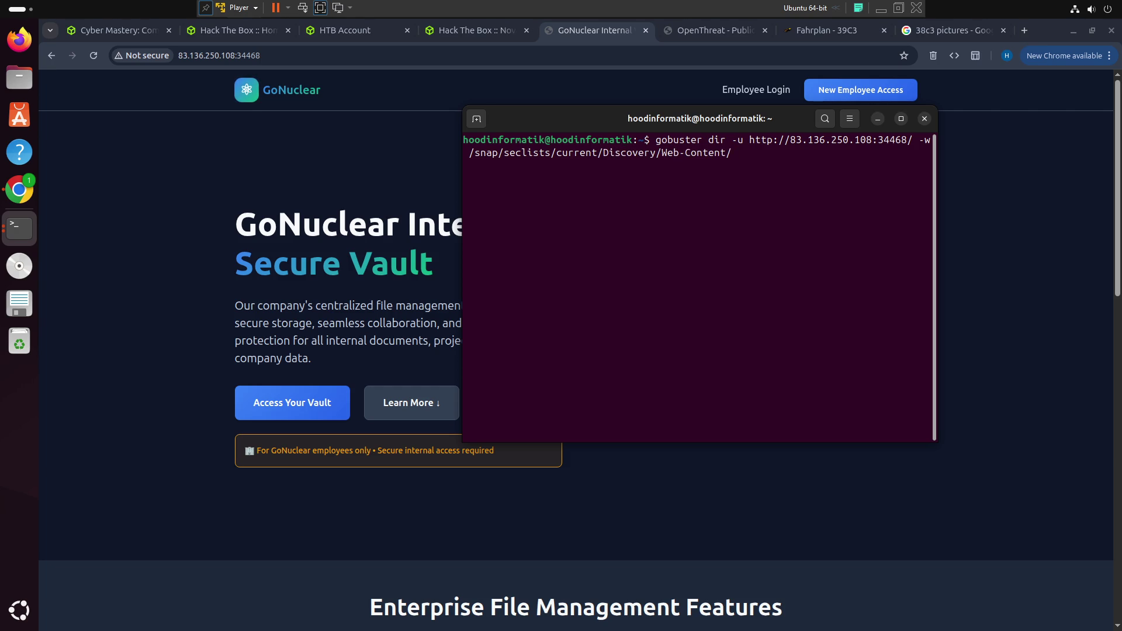
text(ommon)
text(.tx)
text(t)
key(Return)
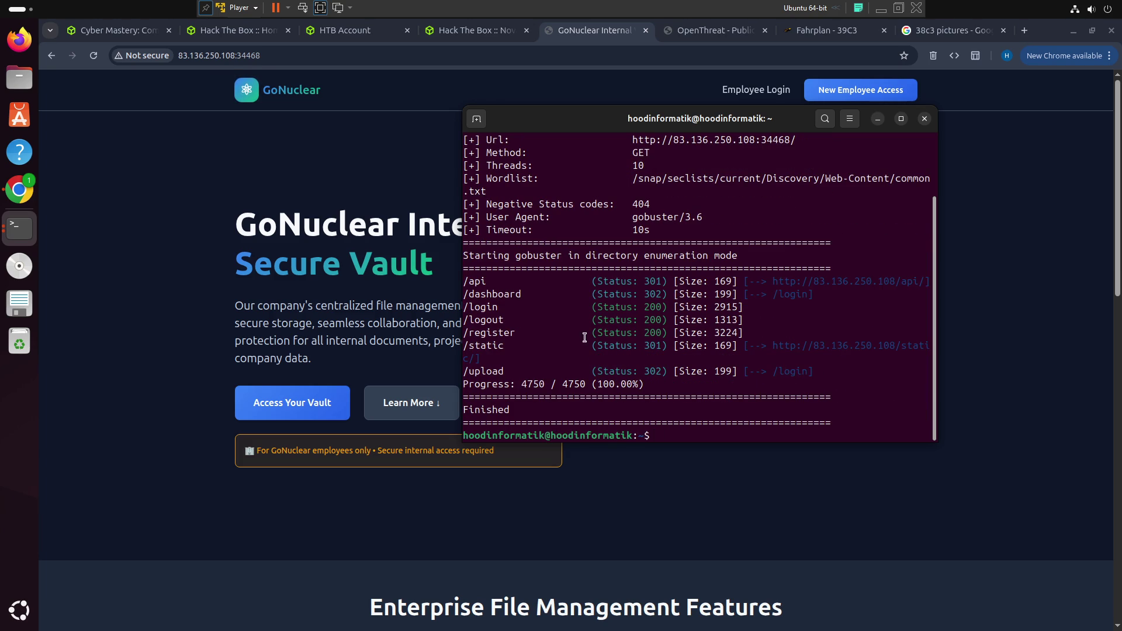
Step: Widen the terminal to read the results and visit the discovered /api path
drag(458, 300, 316, 300)
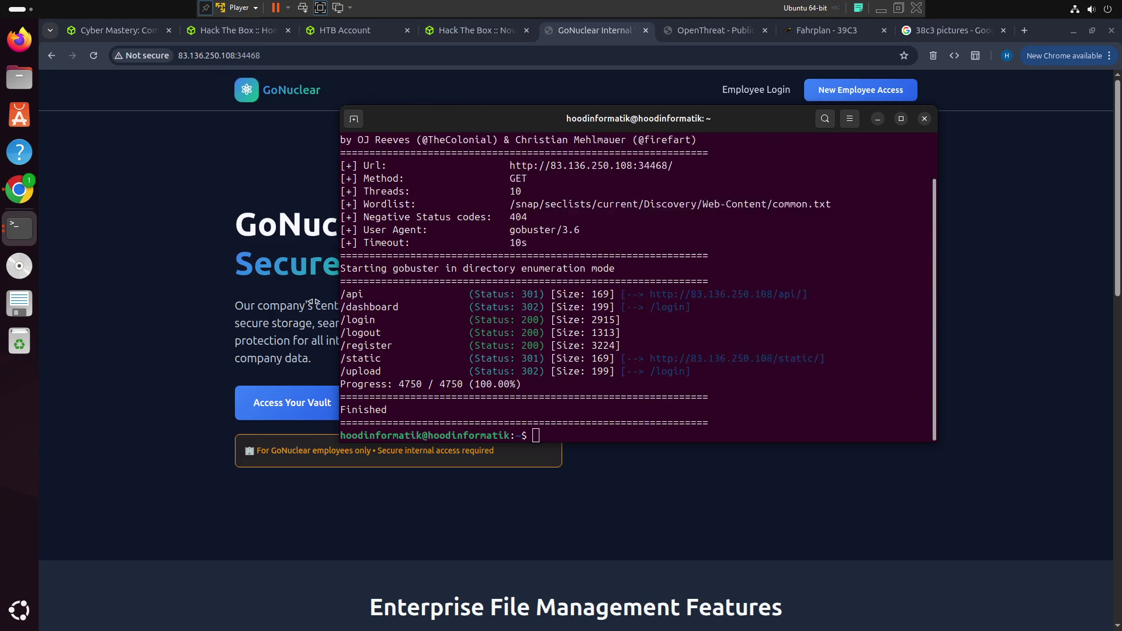
ctrl+click(707, 301)
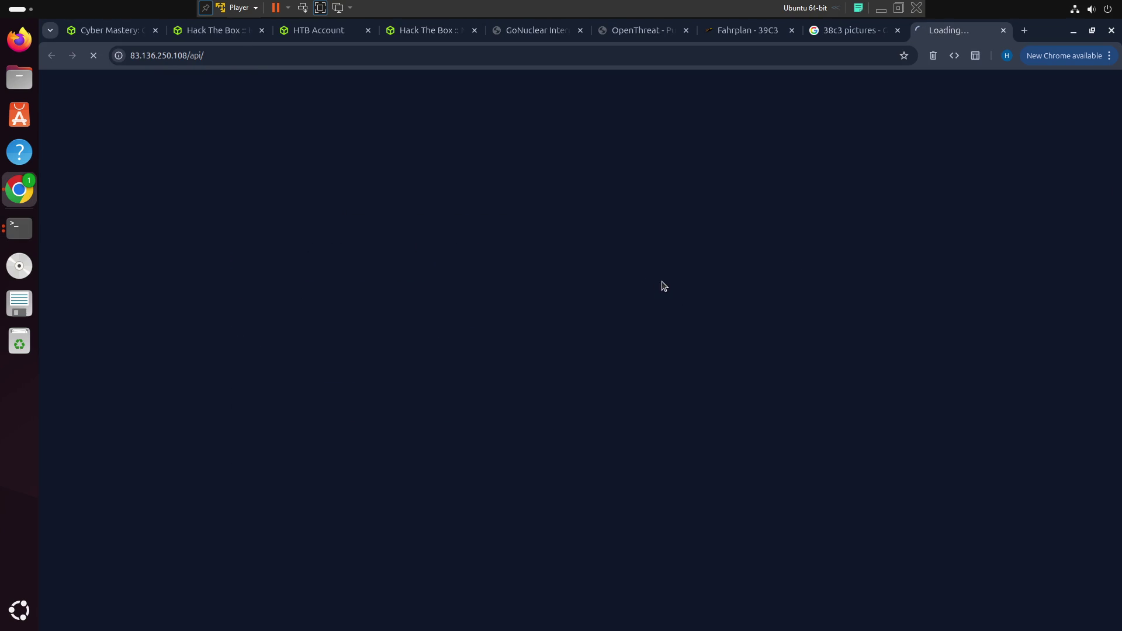
Step: Abandon the unreachable /api tab, then restore it with Ctrl+Shift+T
click(396, 57)
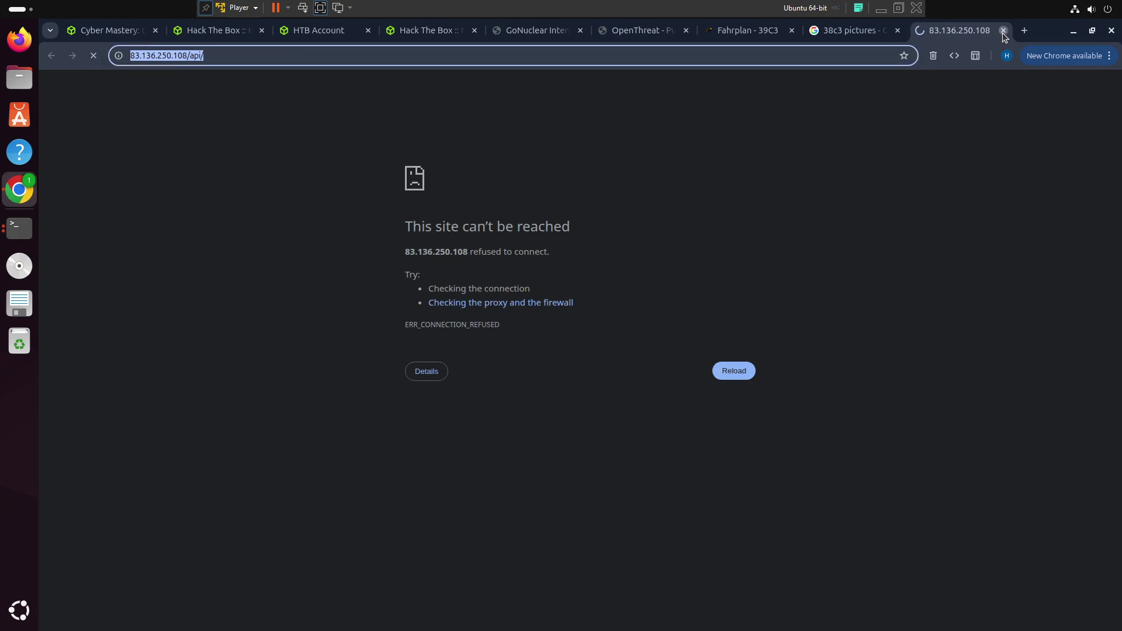
click(1004, 30)
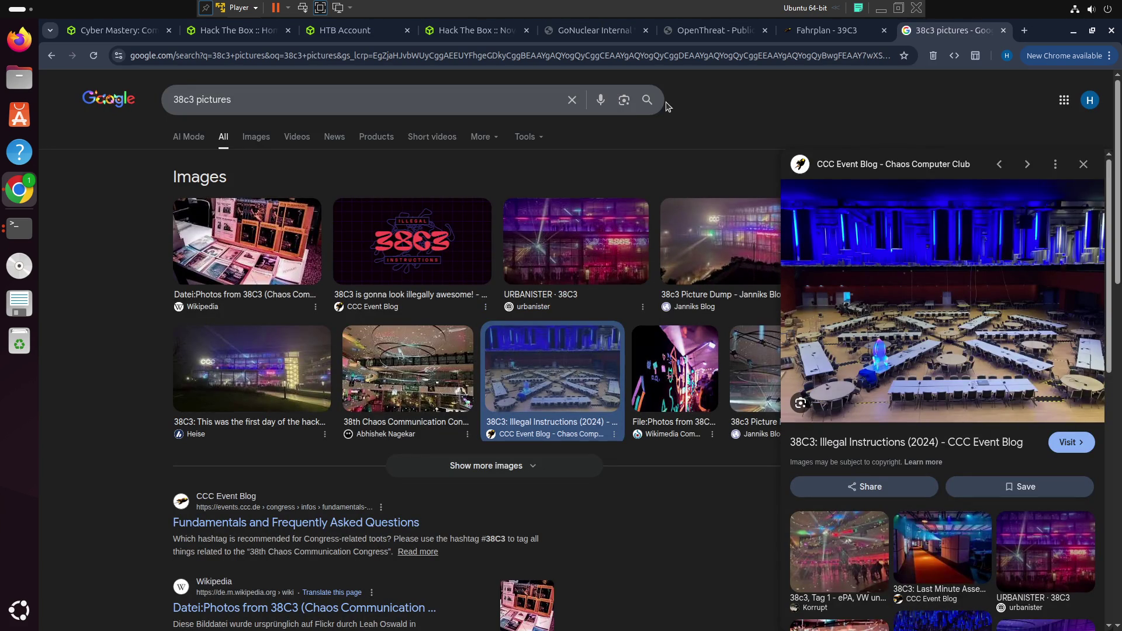
key(ctrl+shift+t)
Step: Strip /api/ from the address and load the bare IP, landing on a connection-refused error
click(248, 61)
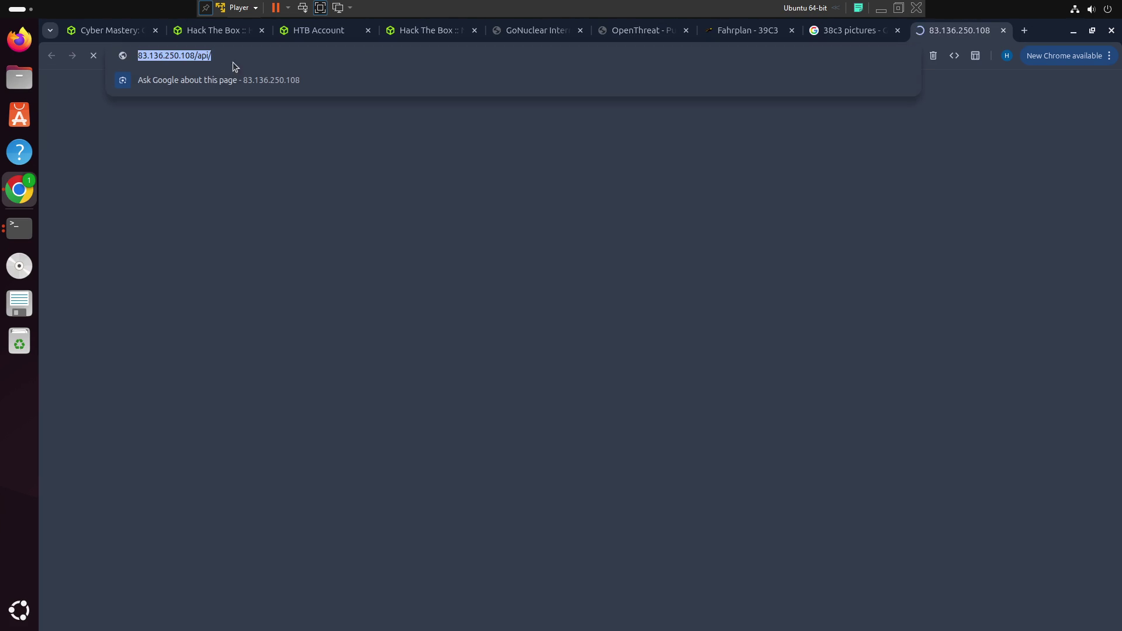
drag(194, 56, 238, 55)
key(BackSpace)
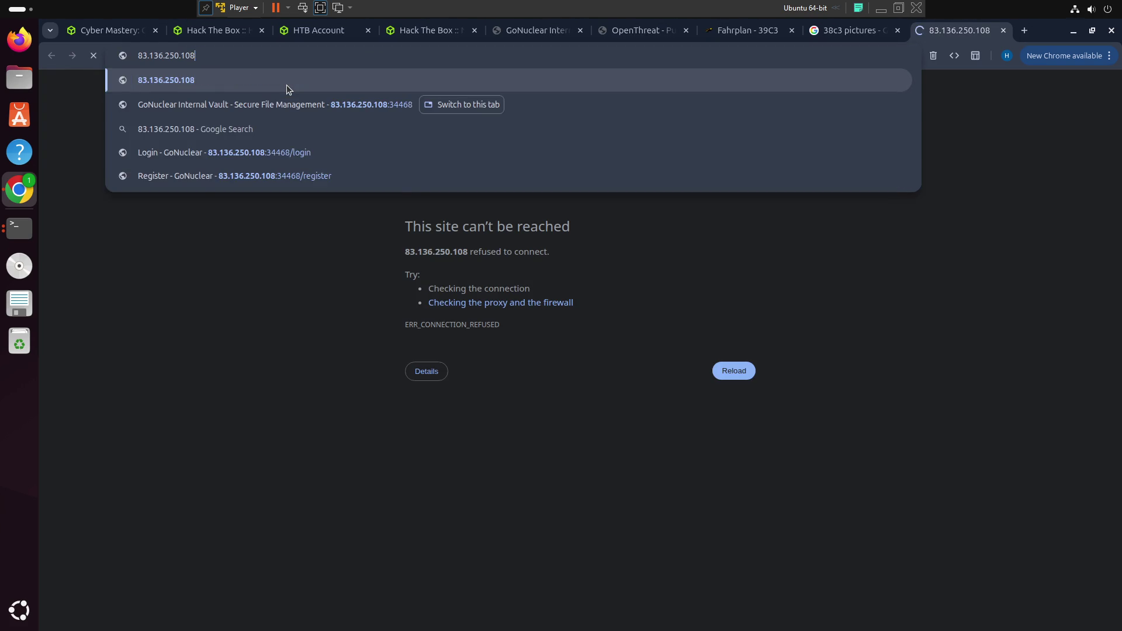
key(Return)
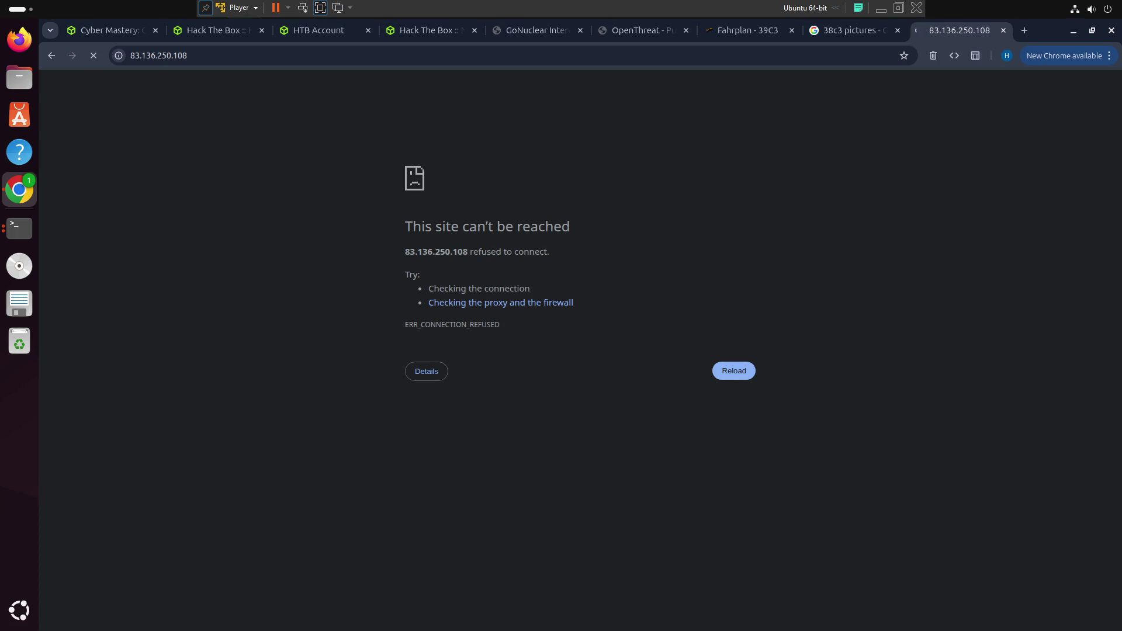
click(321, 56)
key(Return)
click(441, 34)
Step: Paste the copied GoNuclear host:port into the failing tab and load the home page
click(349, 350)
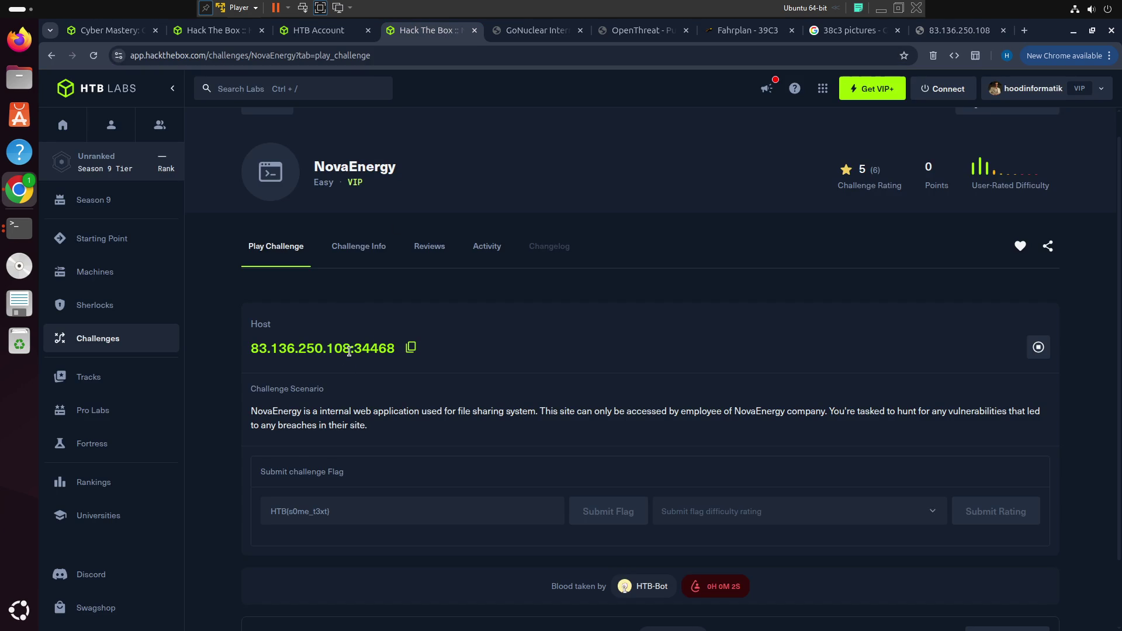
click(411, 347)
click(959, 30)
click(393, 57)
text(83.136.250.108:34468)
key(Return)
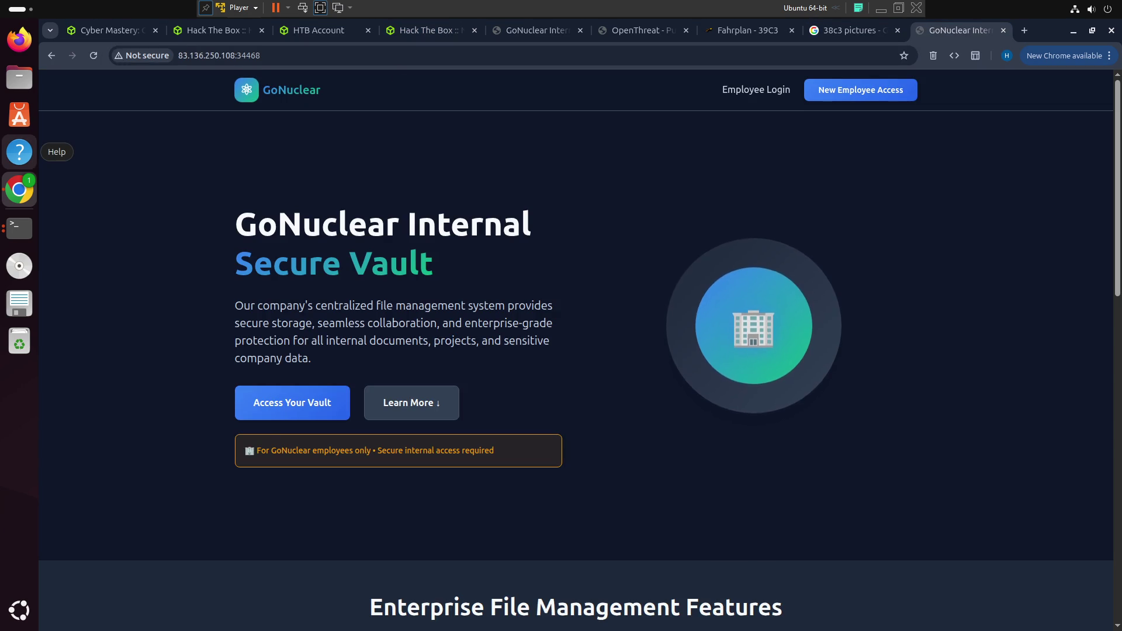
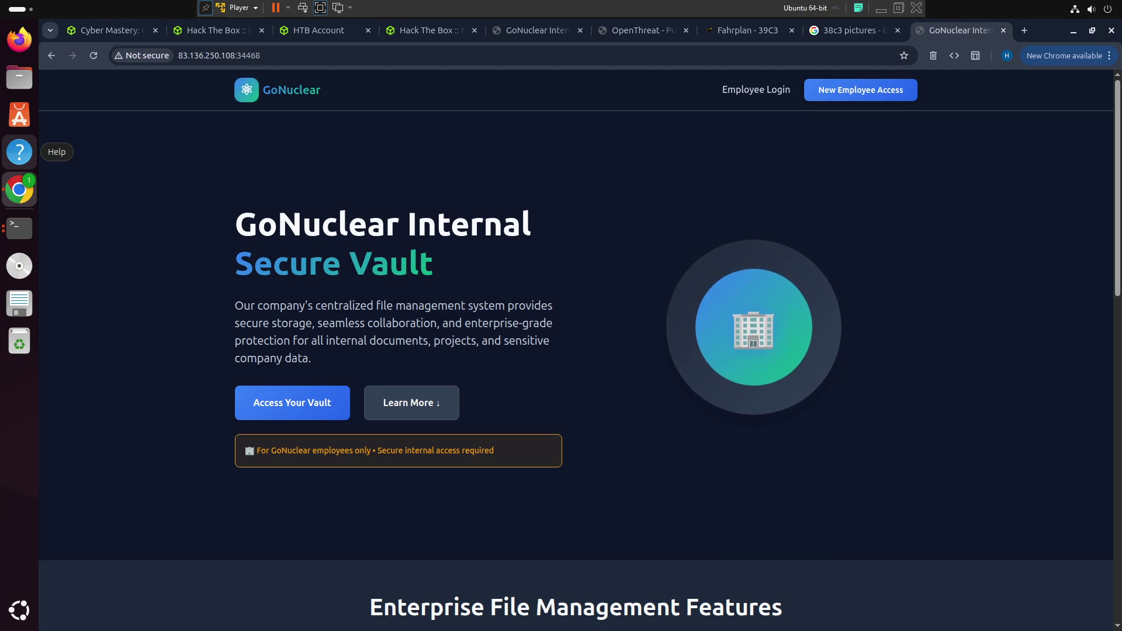
Step: Close the Discord chat window and bring the terminal with the finished gobuster scan to the front
key(alt+Tab)
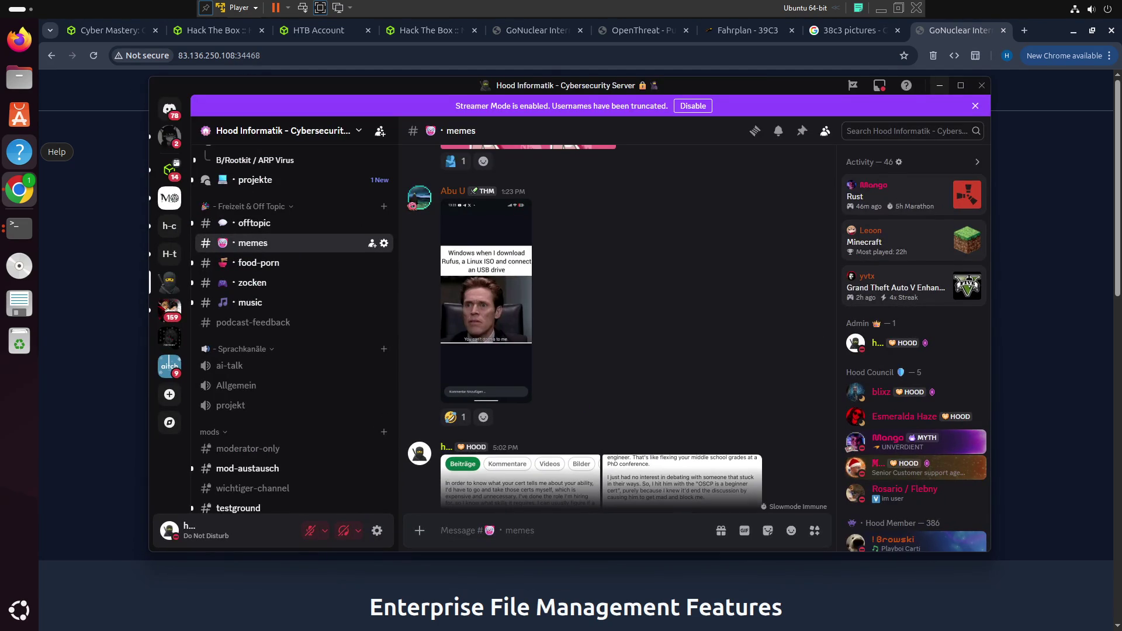
key(alt+Tab)
key(alt+Tab)
click(939, 86)
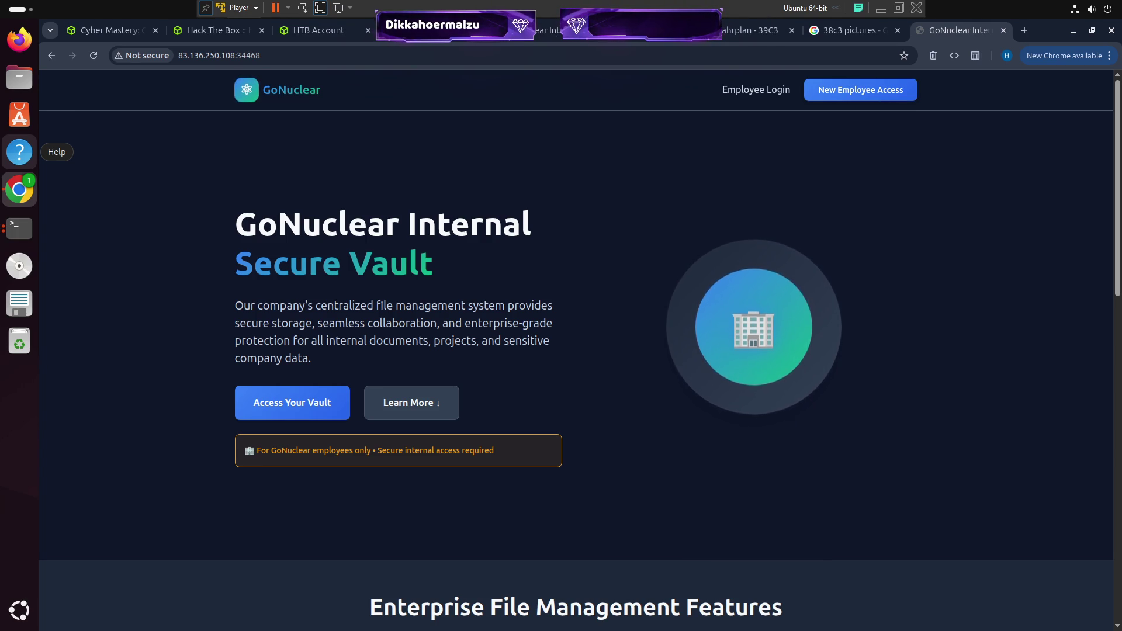
click(23, 226)
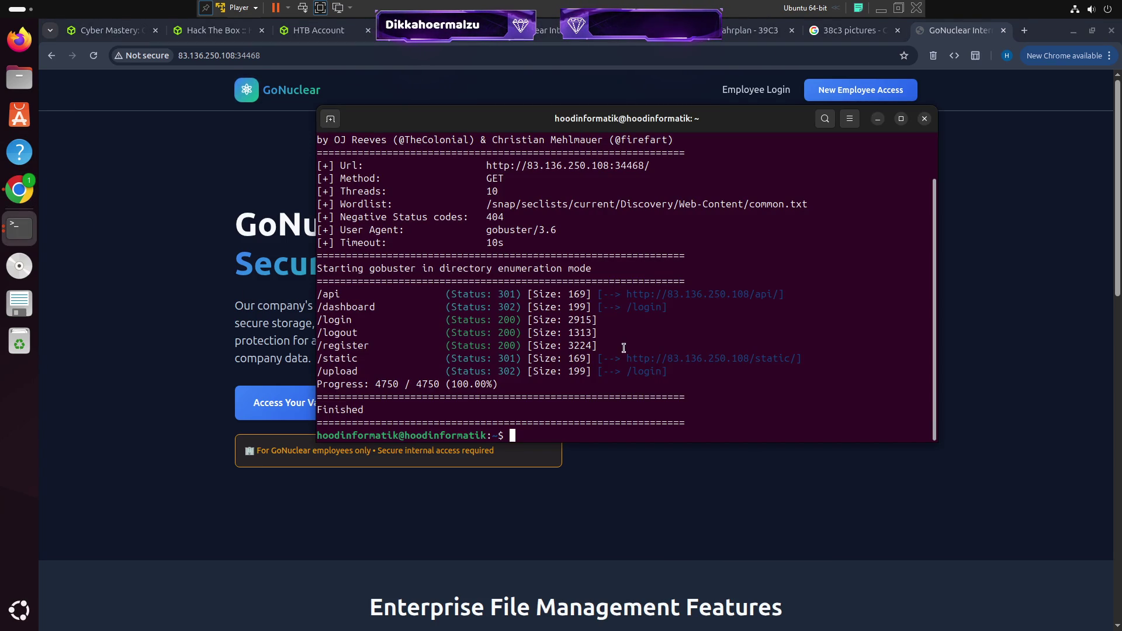
text(clear)
key(Return)
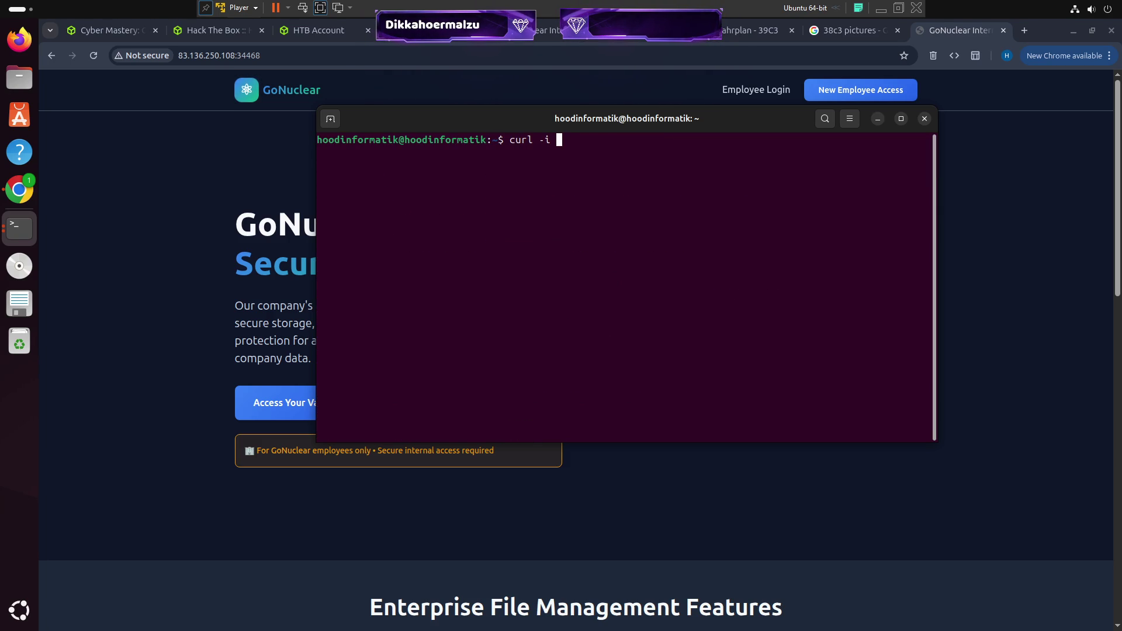
text(http://)
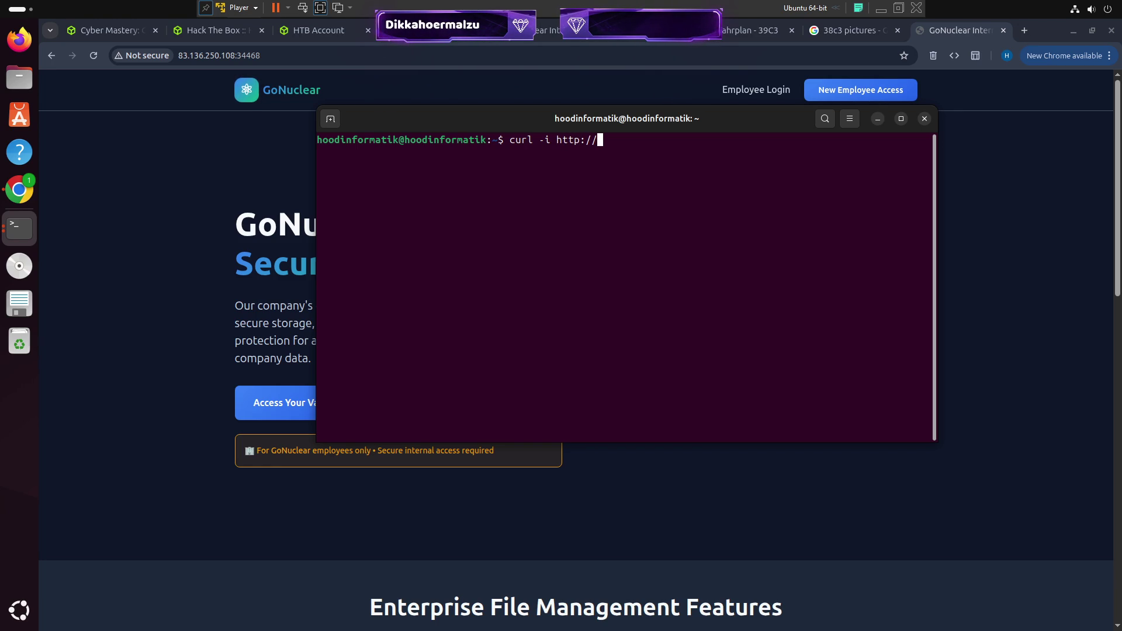
text(83)
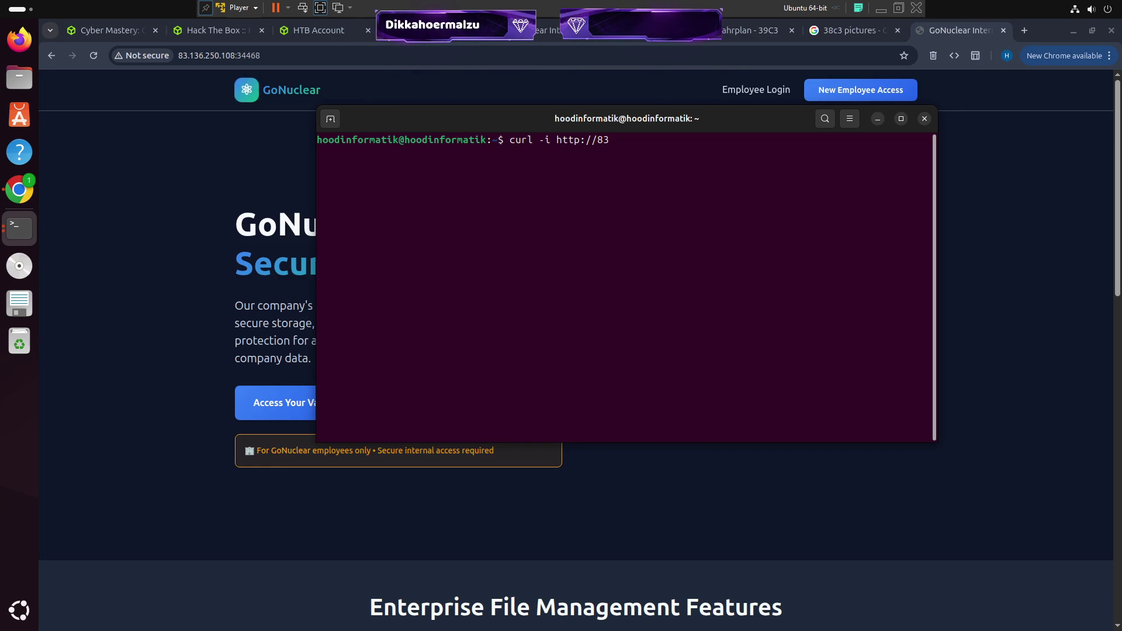
text(.20)
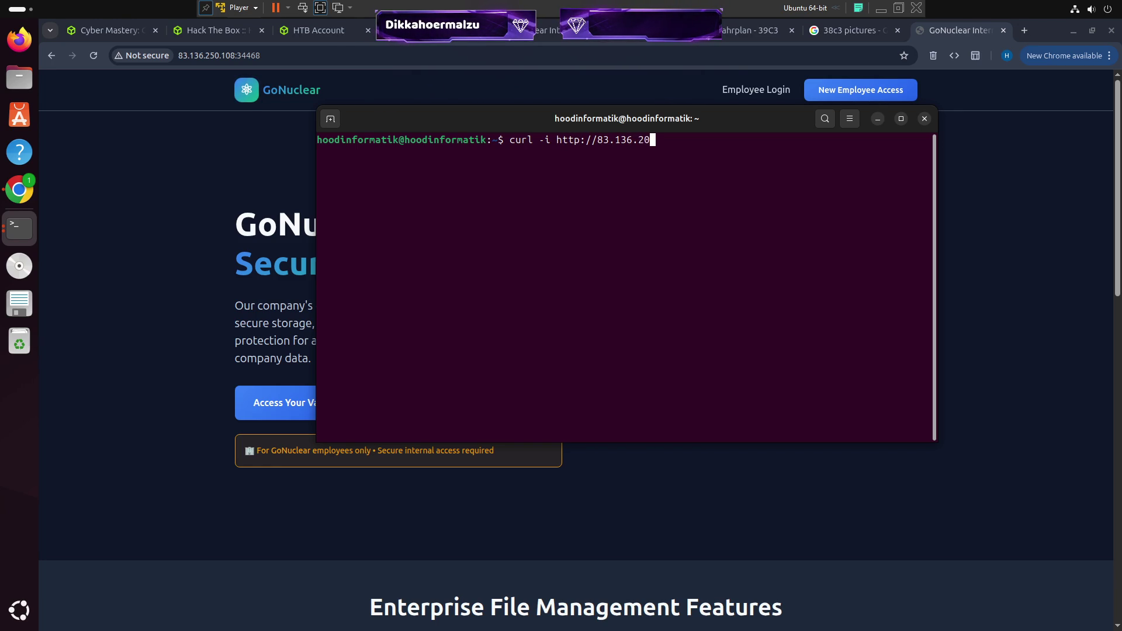
text(50.108:)
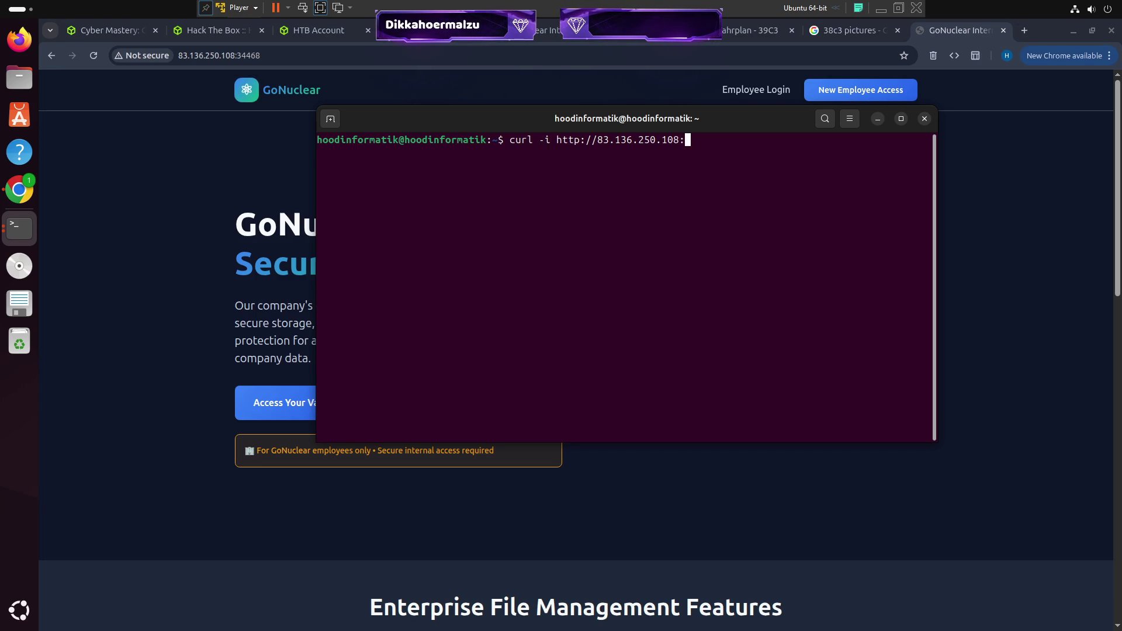
text(34468/api)
key(Return)
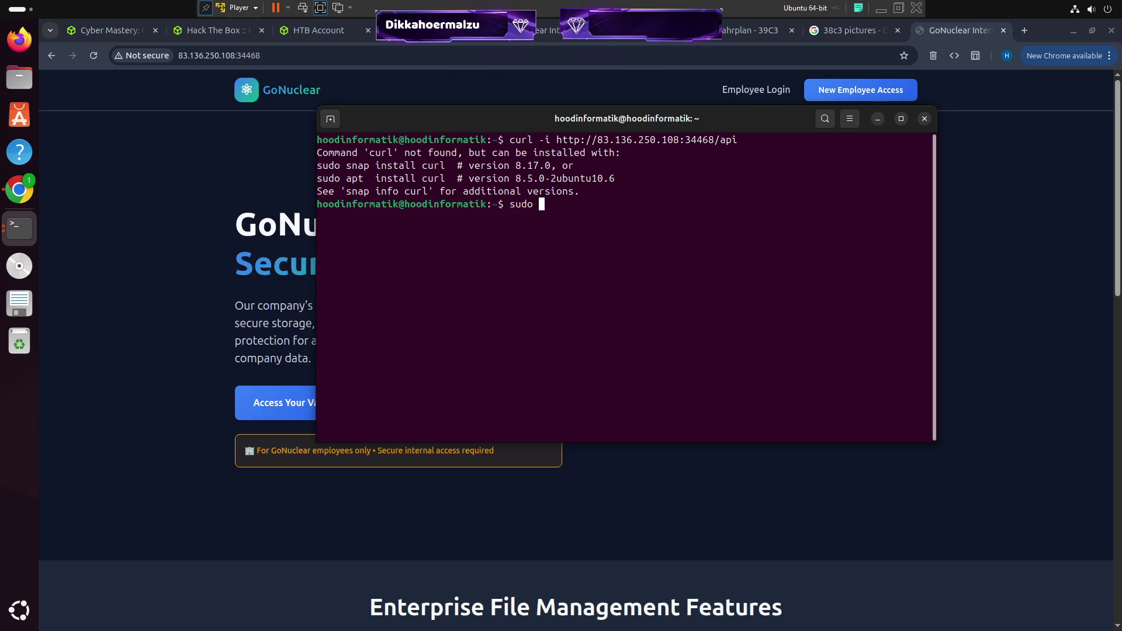
text(apt install curl)
key(Return)
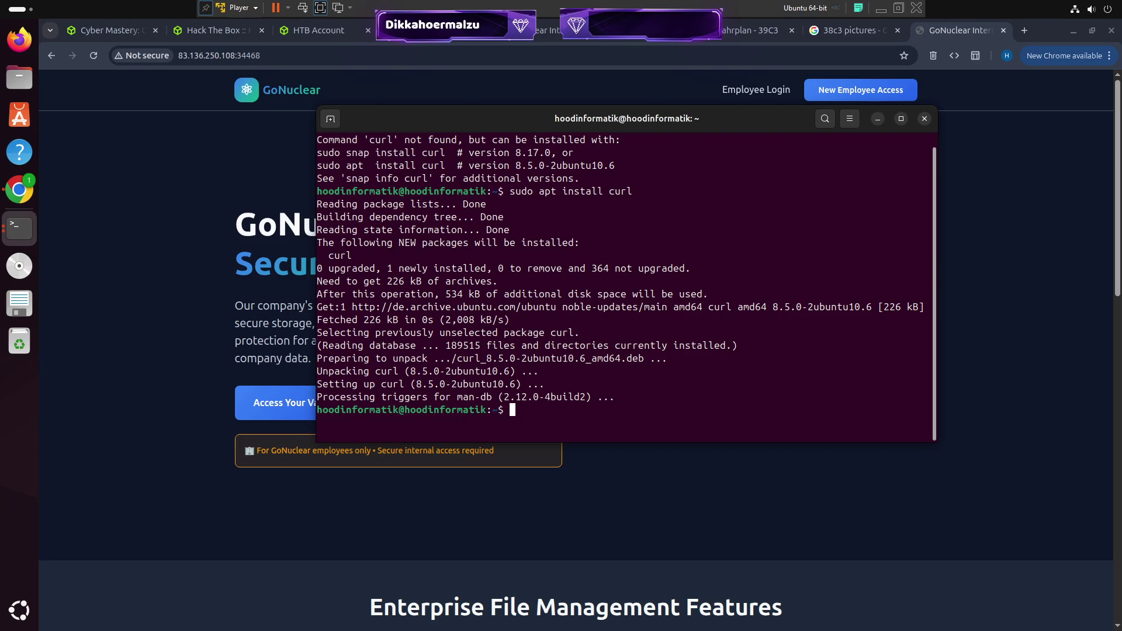
text(c)
Step: Clear the screen and recall the earlier curl -i request against /api
key(BackSpace)
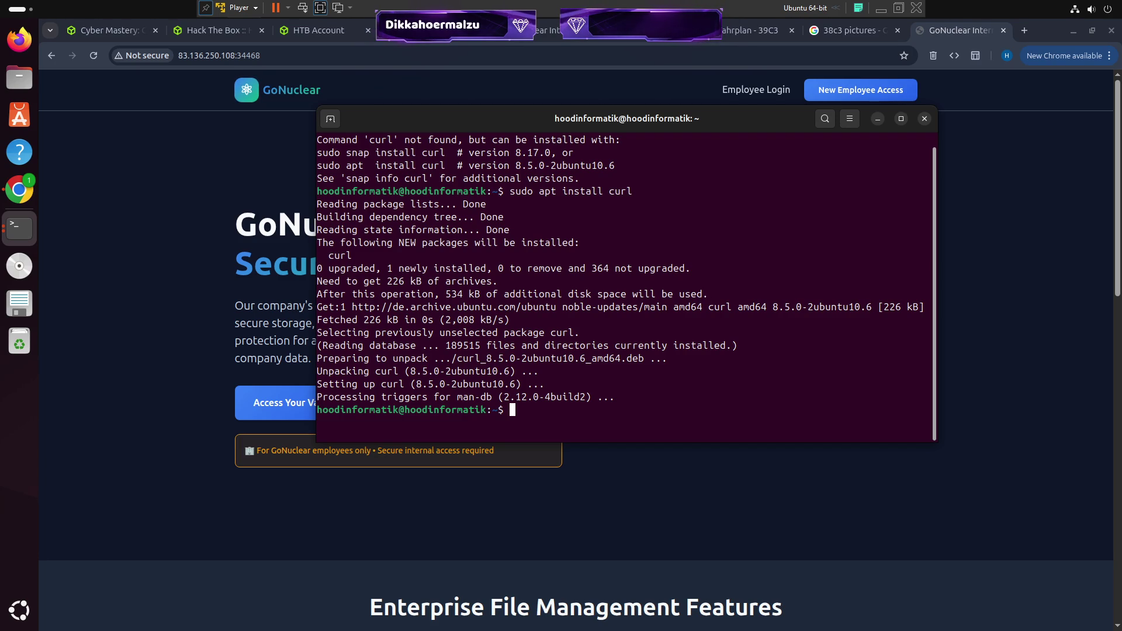
text(clear)
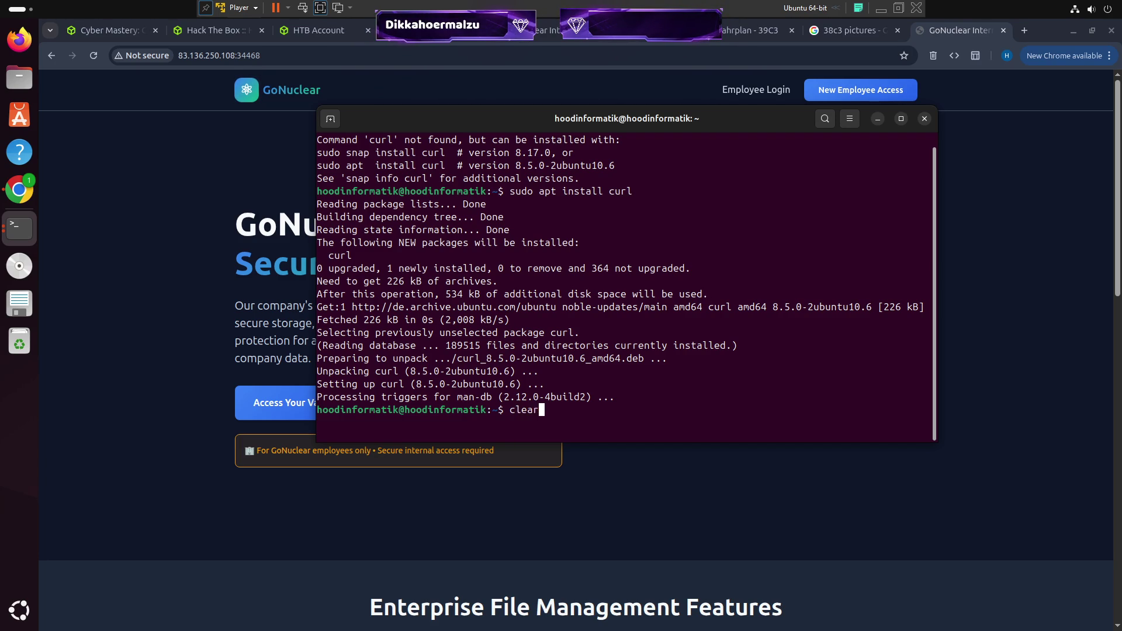
key(Return)
key(Up)
key(Up)
key(Up)
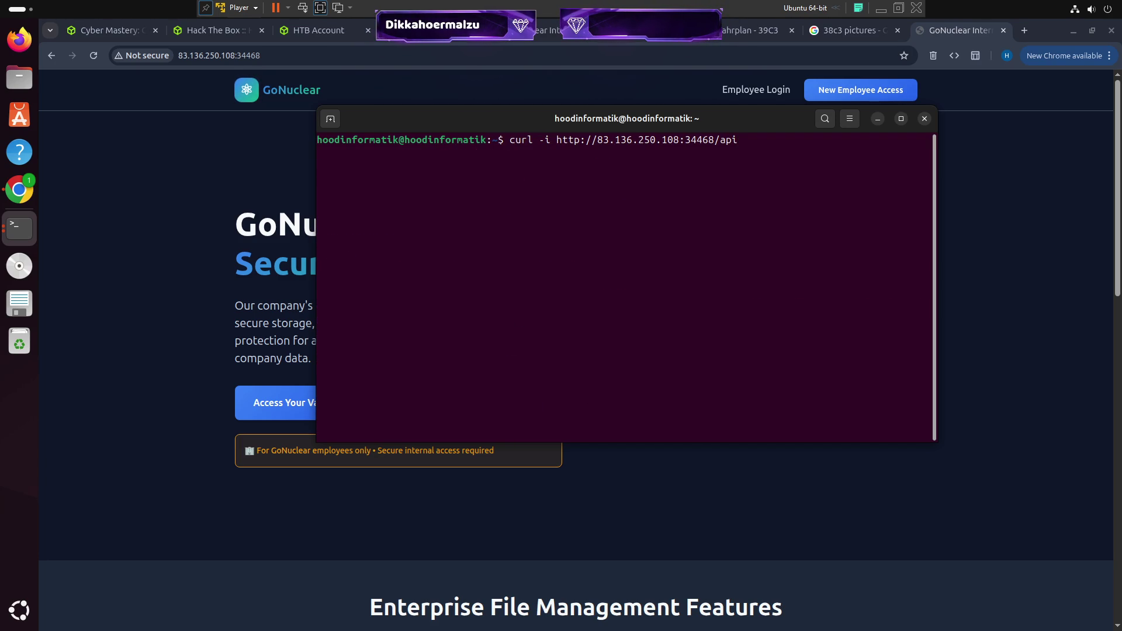
Step: Send curl -i and then curl -ik to the /api path, both answered with a 301 redirect
key(Return)
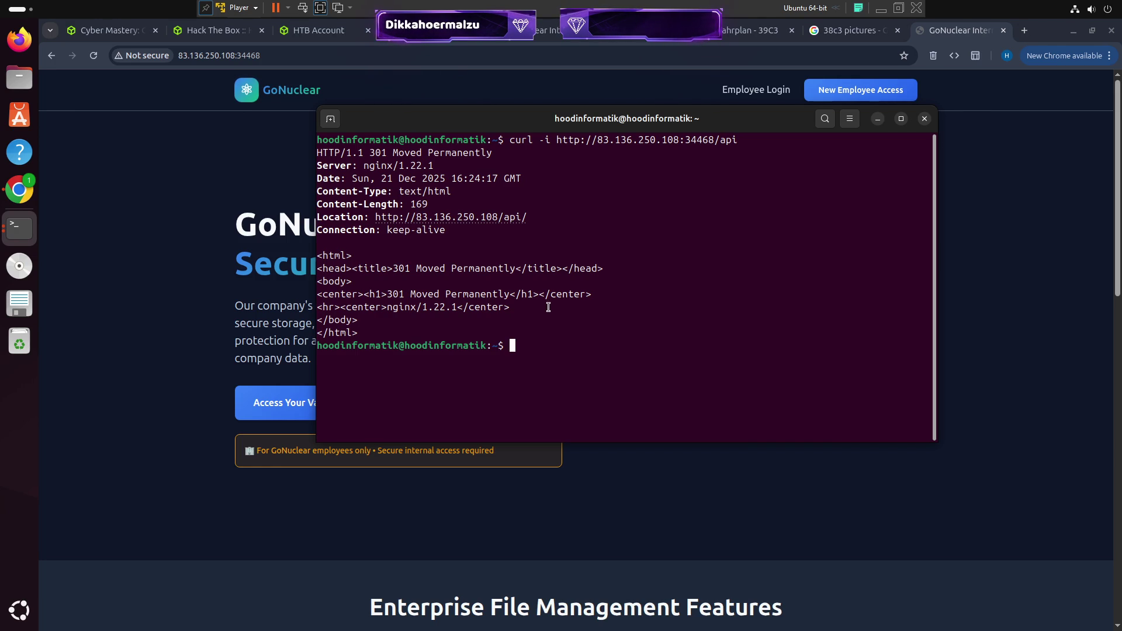
key(Up)
key(Left)
key(Left)
key(Left)
key(Left)
key(Left)
key(Left)
key(Left)
key(Left)
key(Left)
text(k)
key(Return)
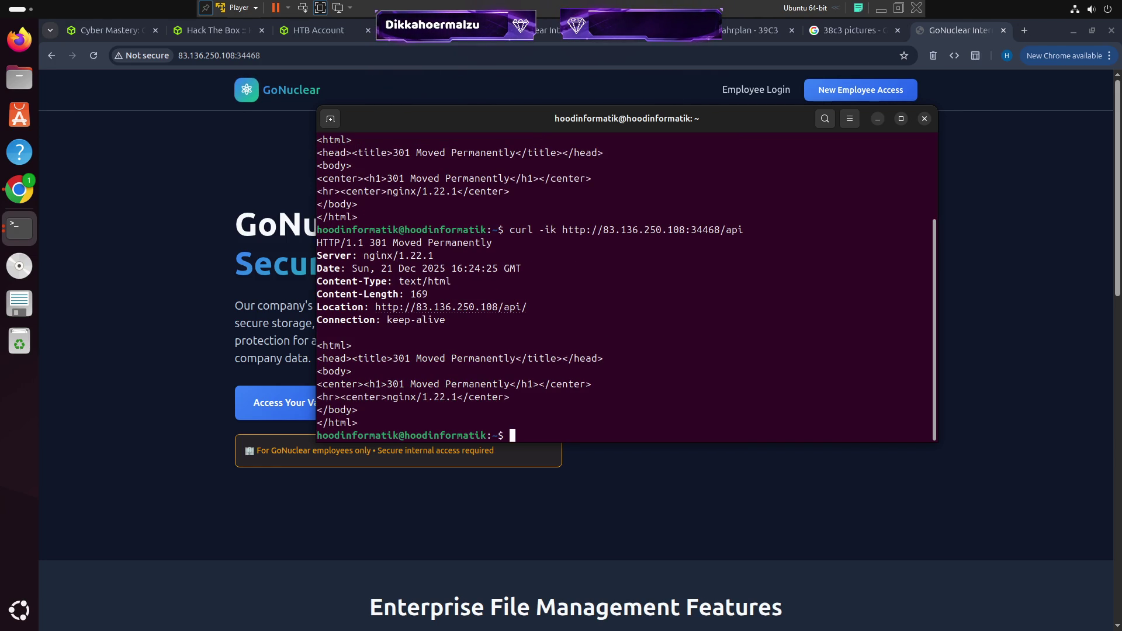
key(ctrl+l)
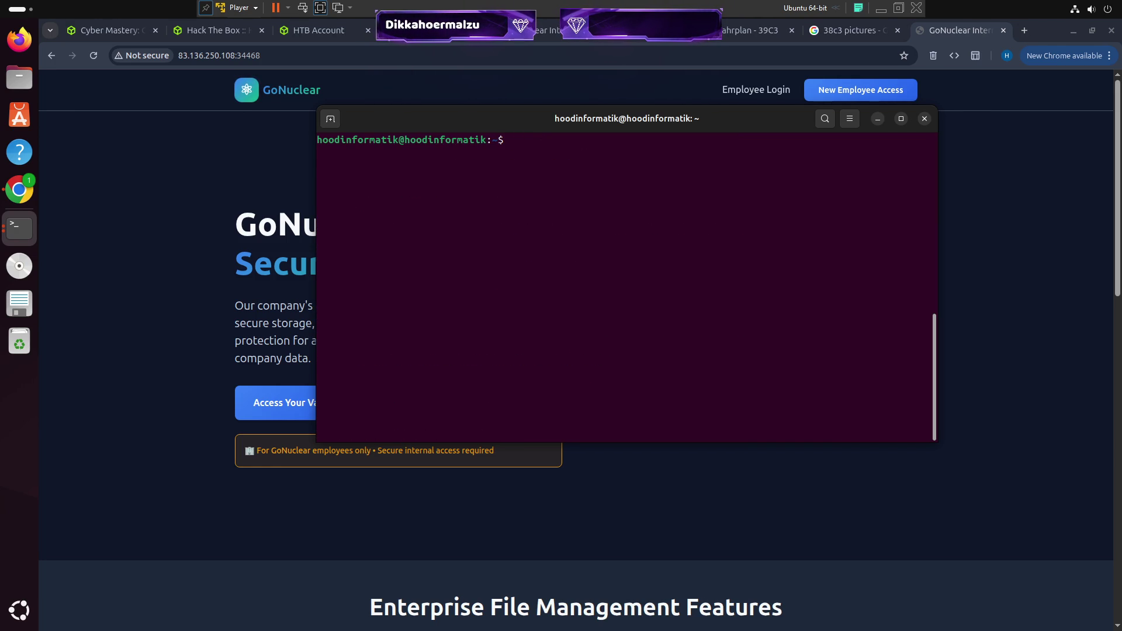
Step: Send a curl -i -X OPTIONS request to /api, then follow the /api URL into the browser
key(Up)
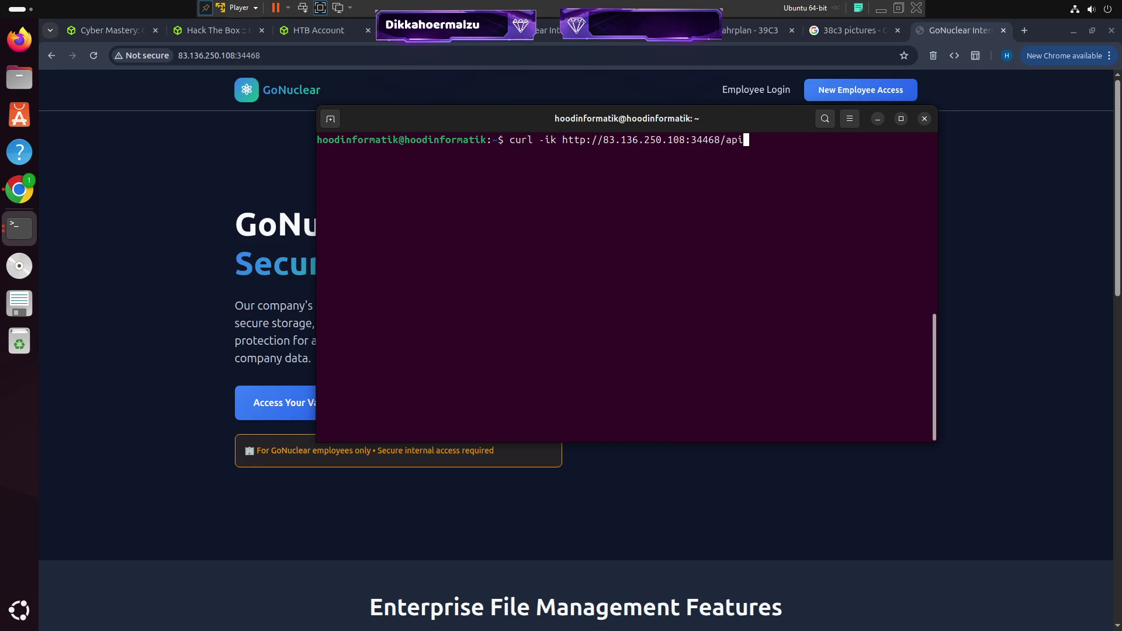
key(Left)
key(Left)
key(Left)
key(Left)
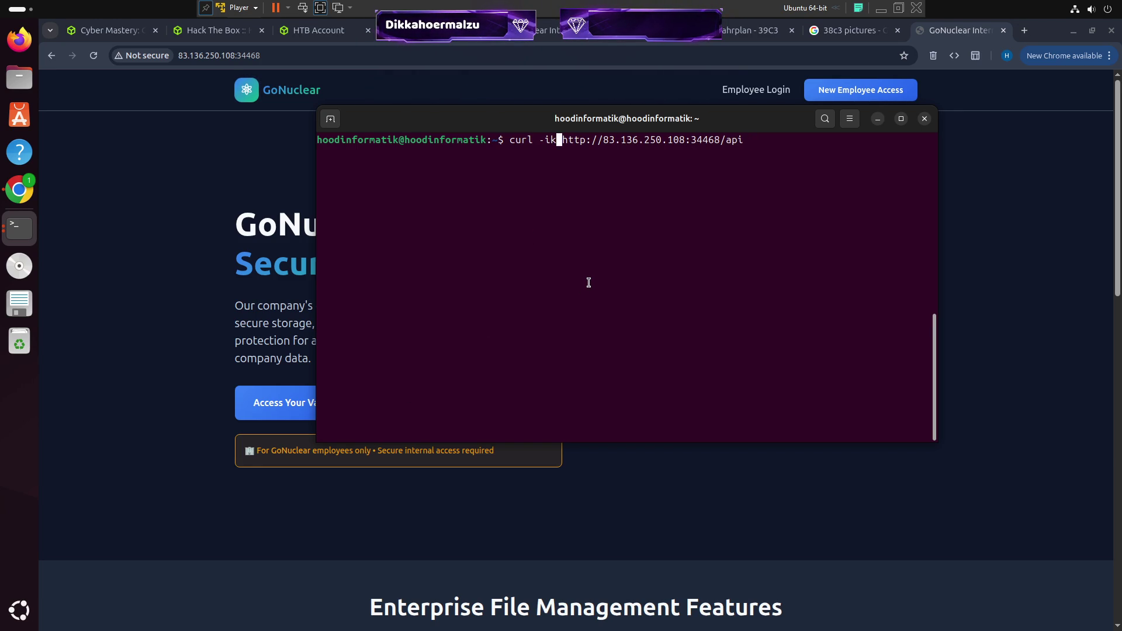
text(-X Opt)
key(BackSpace)
key(BackSpace)
text(PTIONS)
key(Delete)
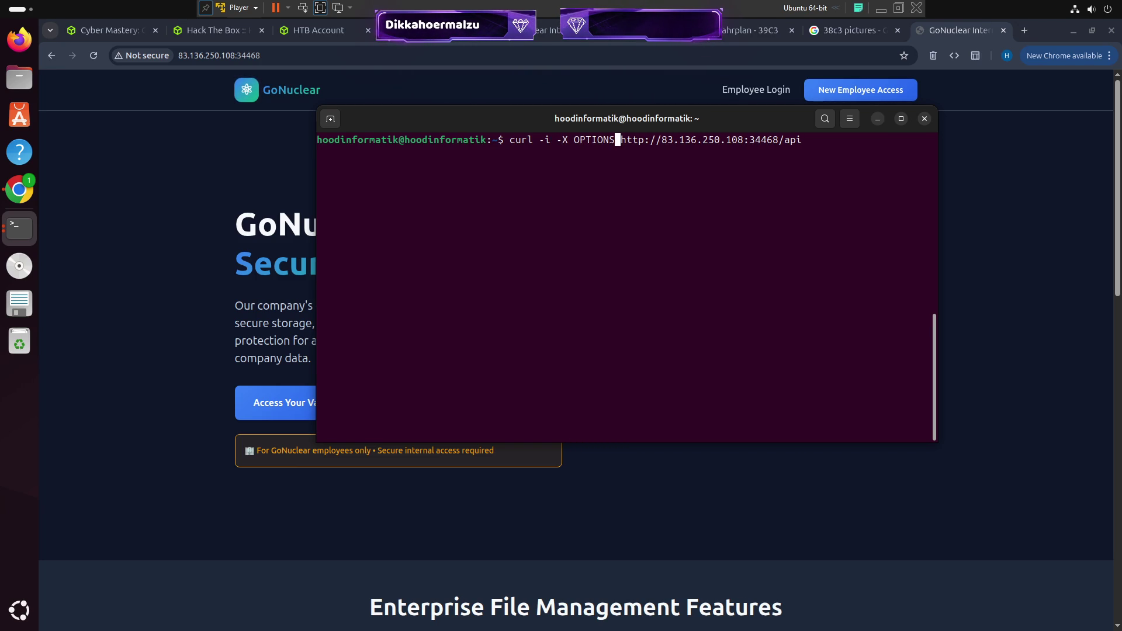
key(Return)
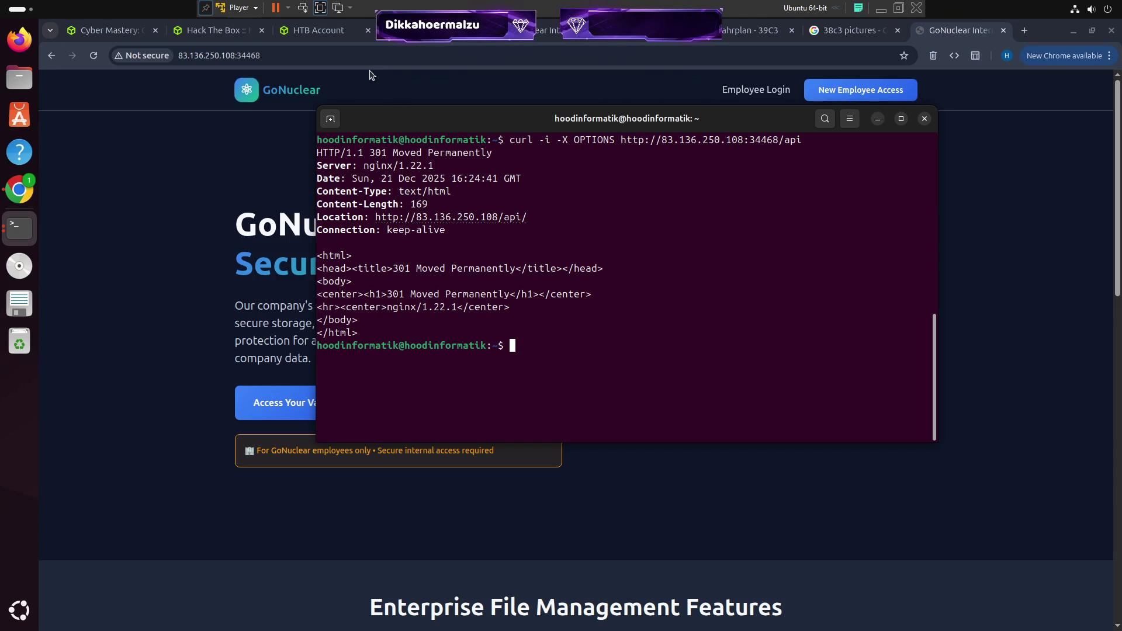
ctrl+click(738, 143)
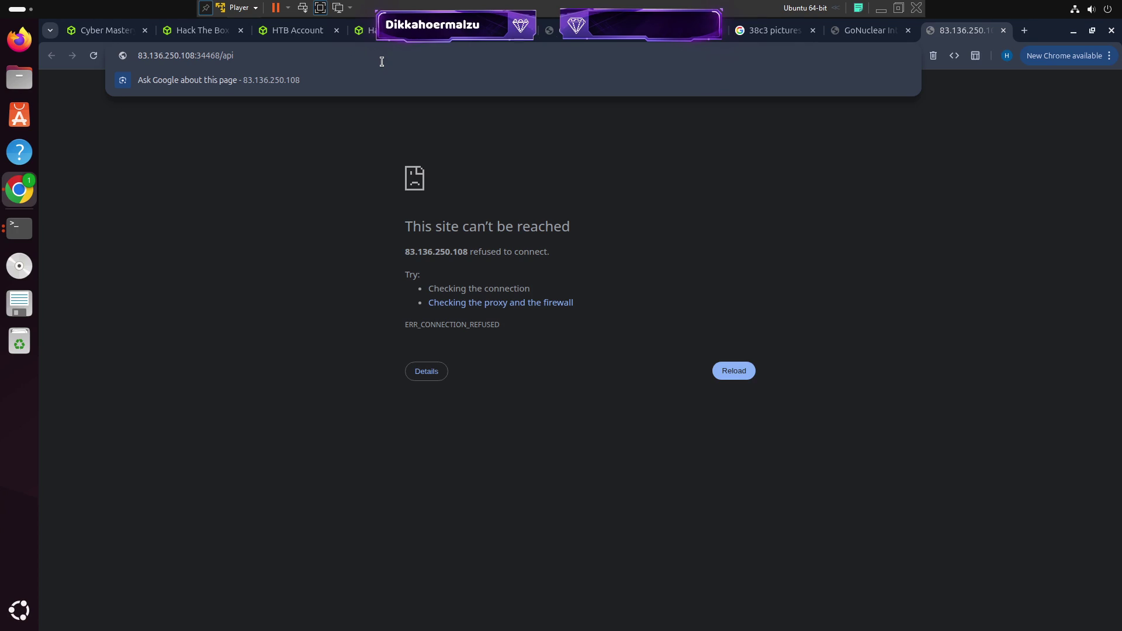
Step: Load 83.136.250.108:34468/swagger, which returns 404 Not Found, and return to the GoNuclear tab
key(Return)
text(/)
key(BackSpace)
key(BackSpace)
key(BackSpace)
key(BackSpace)
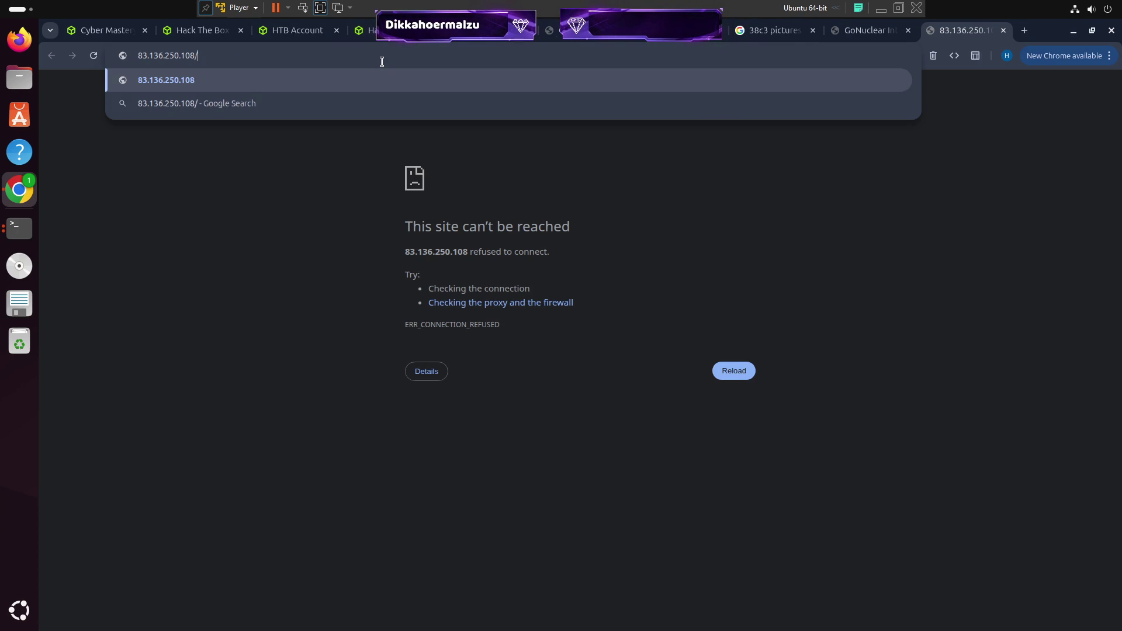
key(BackSpace)
text(:34468/swagger)
key(Return)
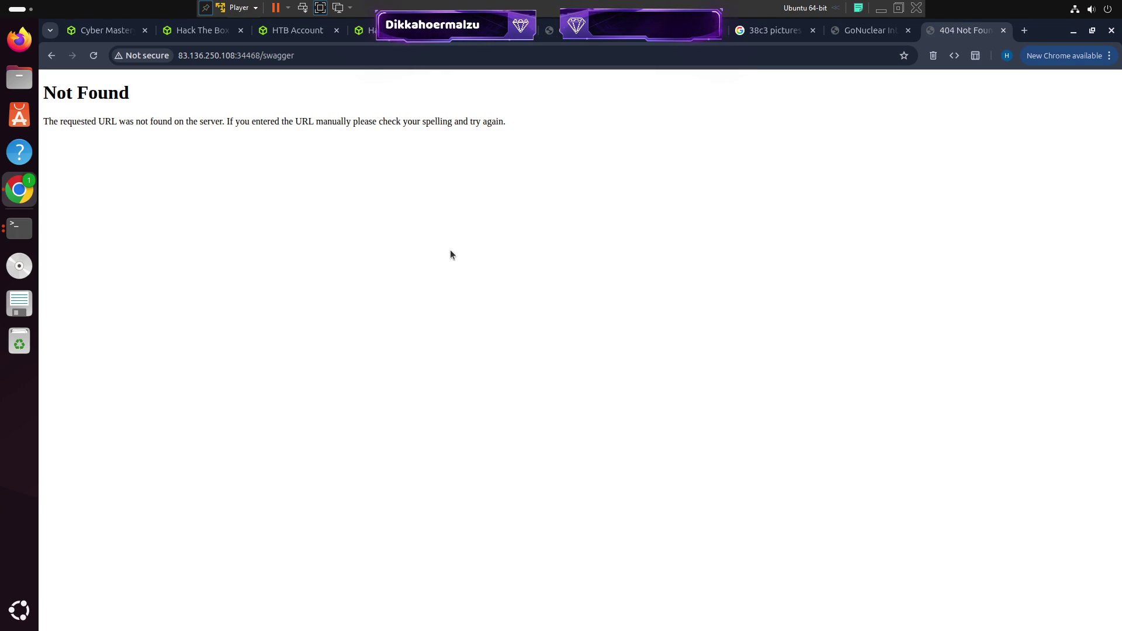
click(872, 29)
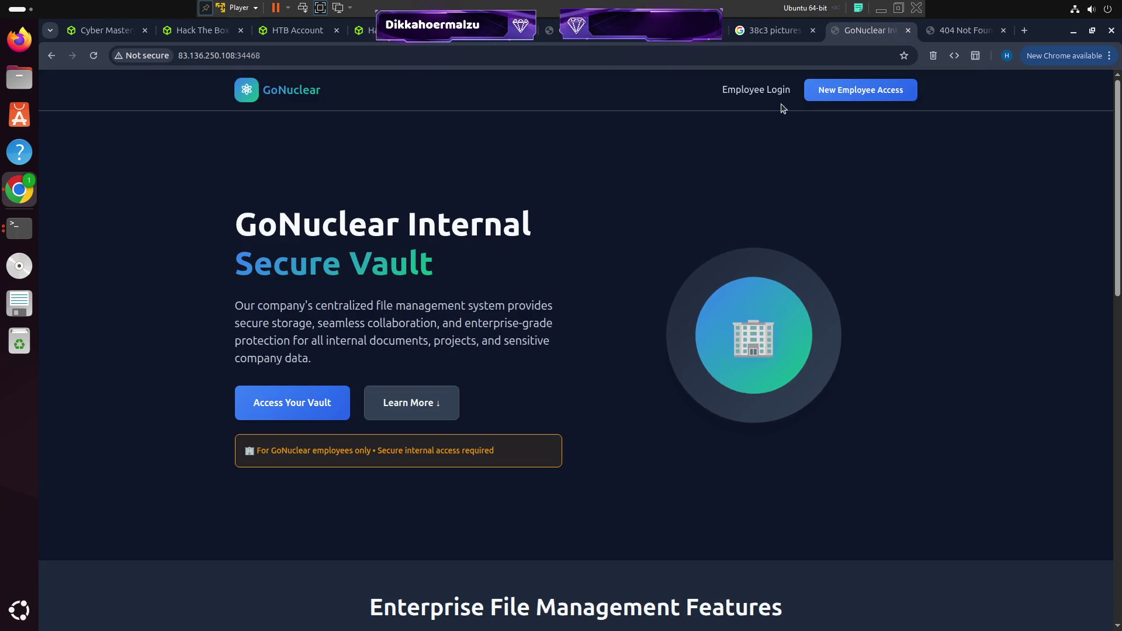
Step: On the employee login page, start DevTools docked at the bottom with a cleared Network log
click(762, 91)
click(614, 314)
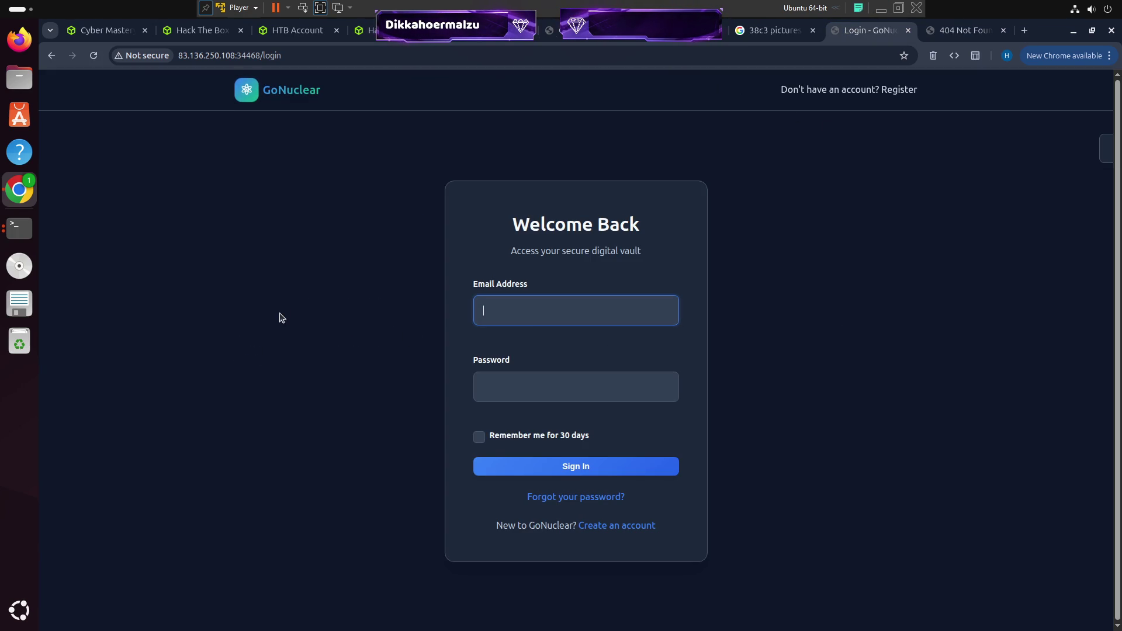
right_click(251, 235)
click(310, 522)
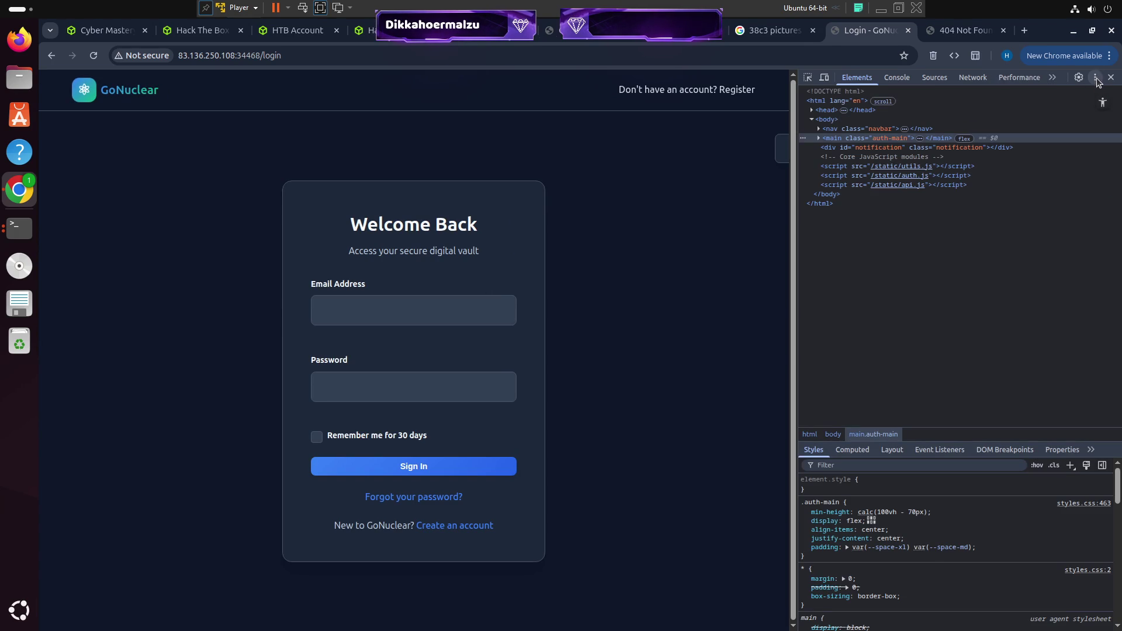
click(1095, 78)
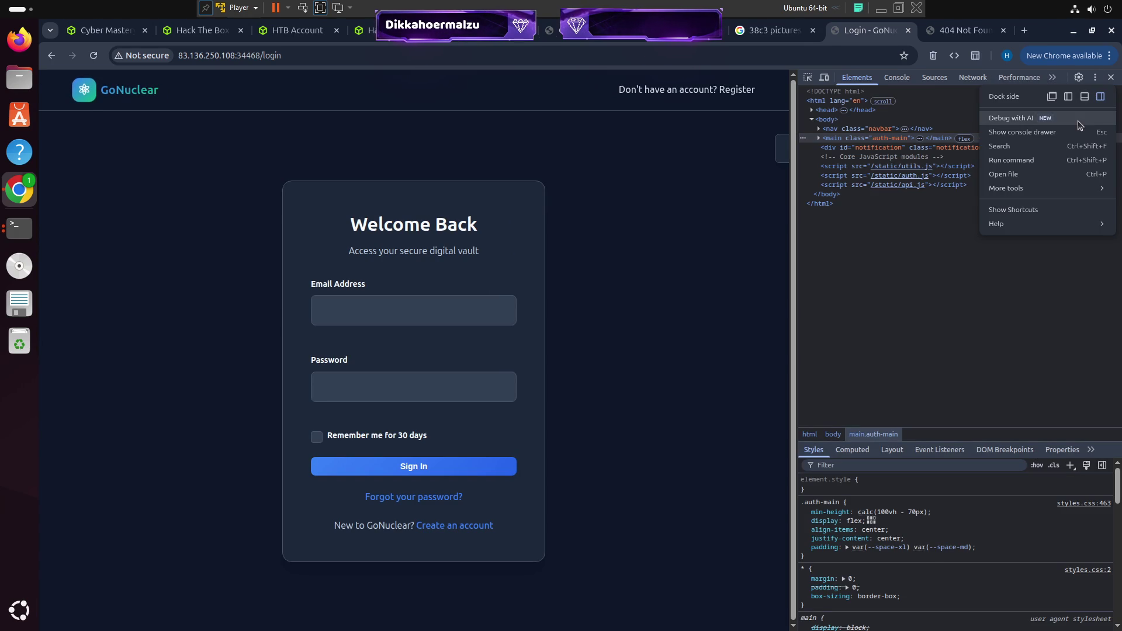
click(1084, 97)
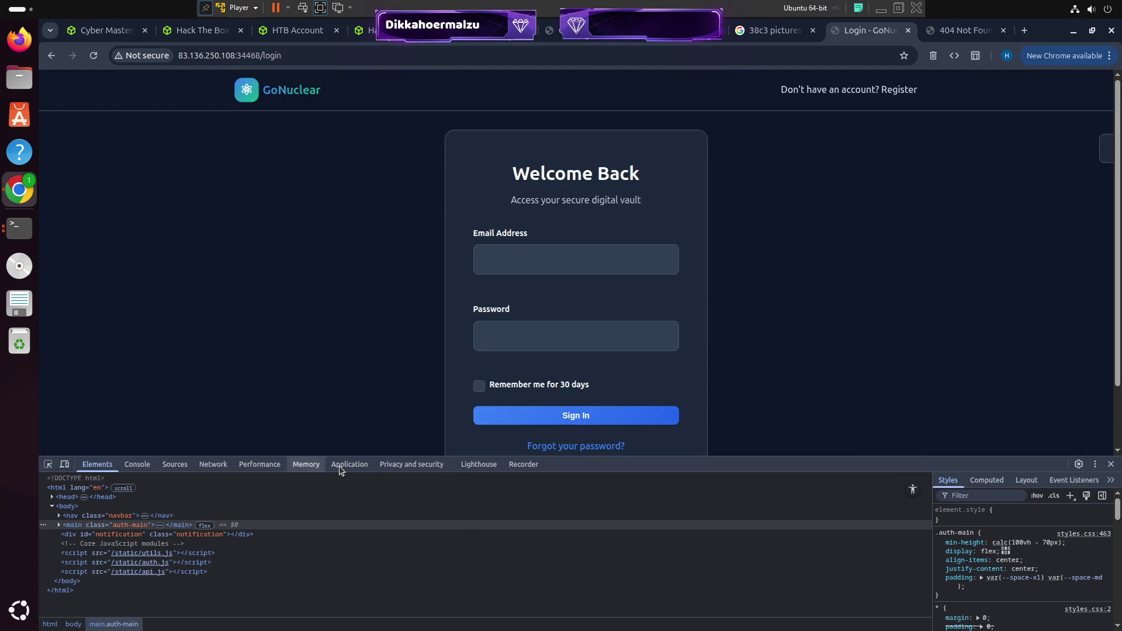
click(210, 465)
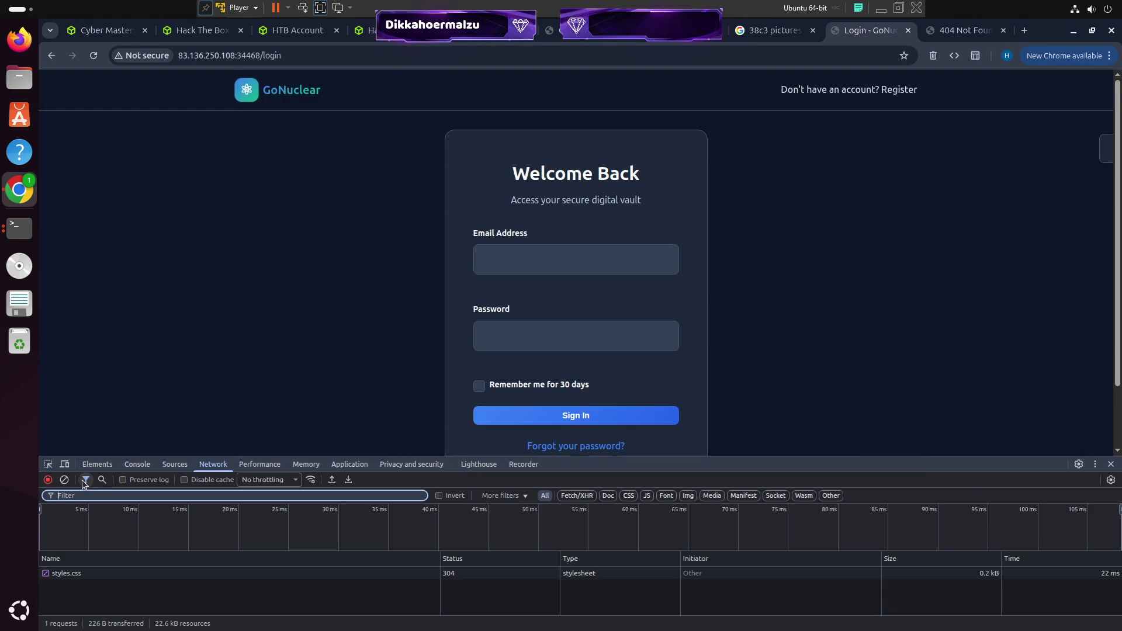
click(64, 480)
click(510, 260)
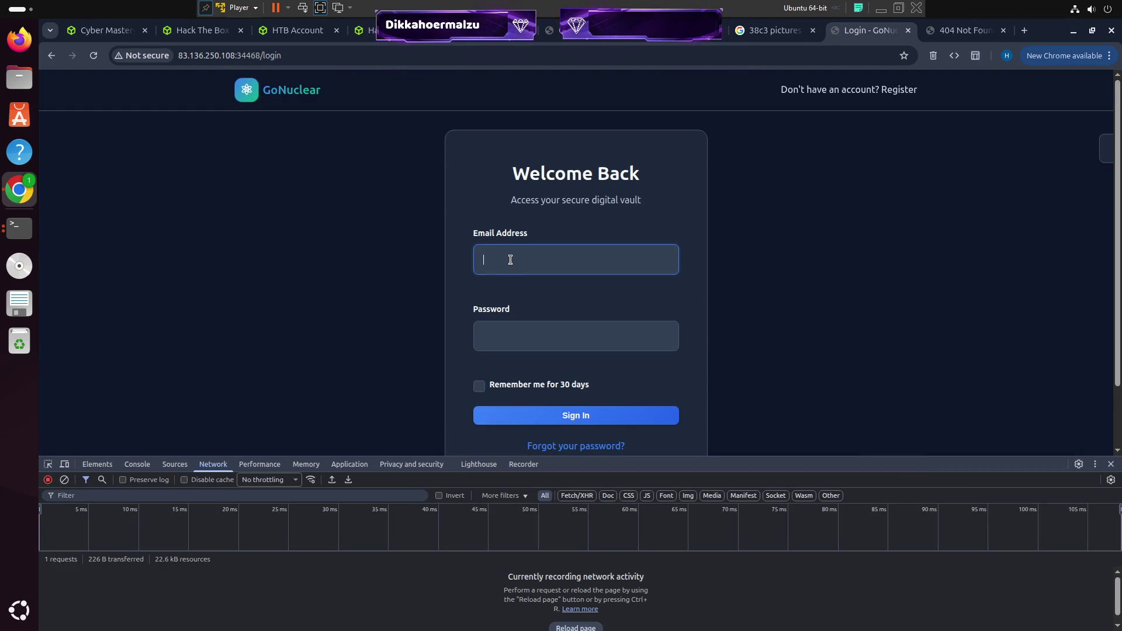
text(@)
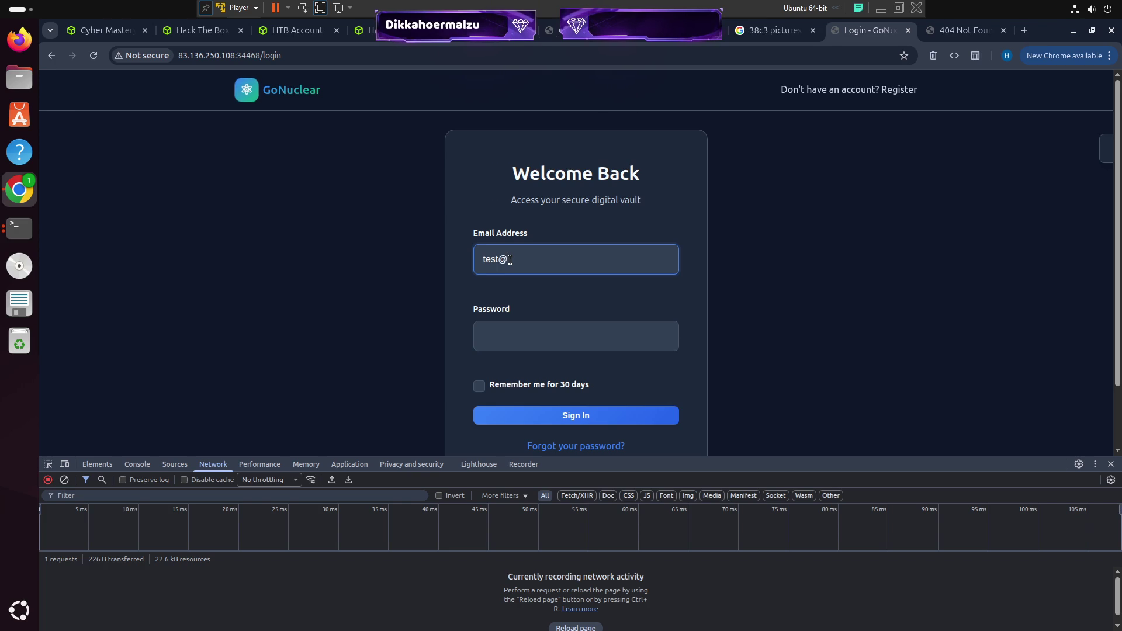
text(ionuclear)
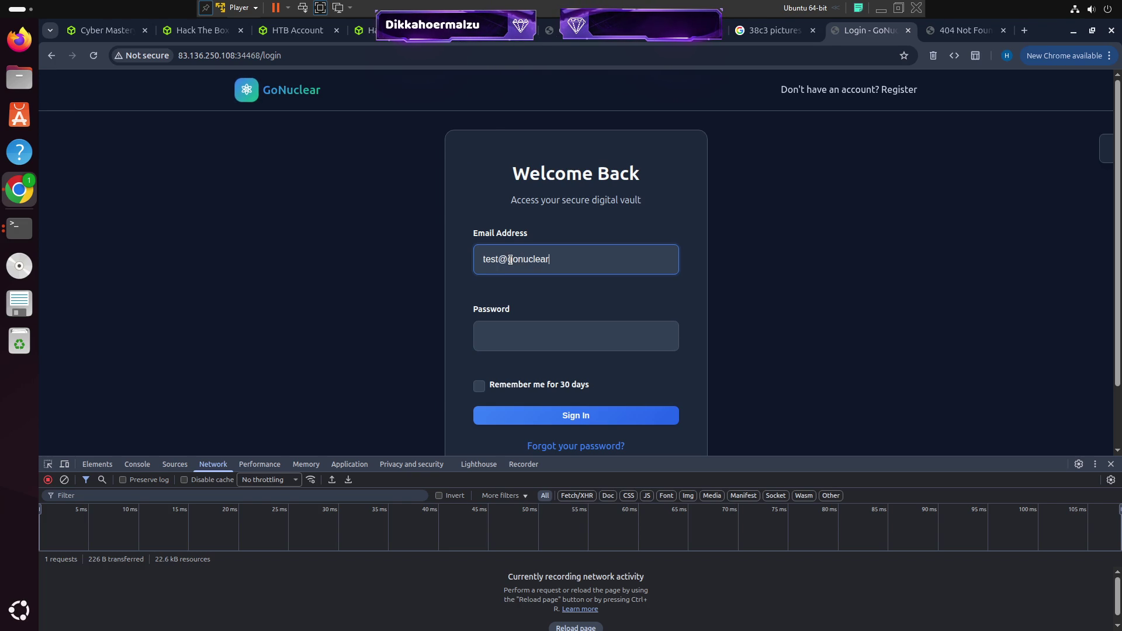
text(om)
key(Tab)
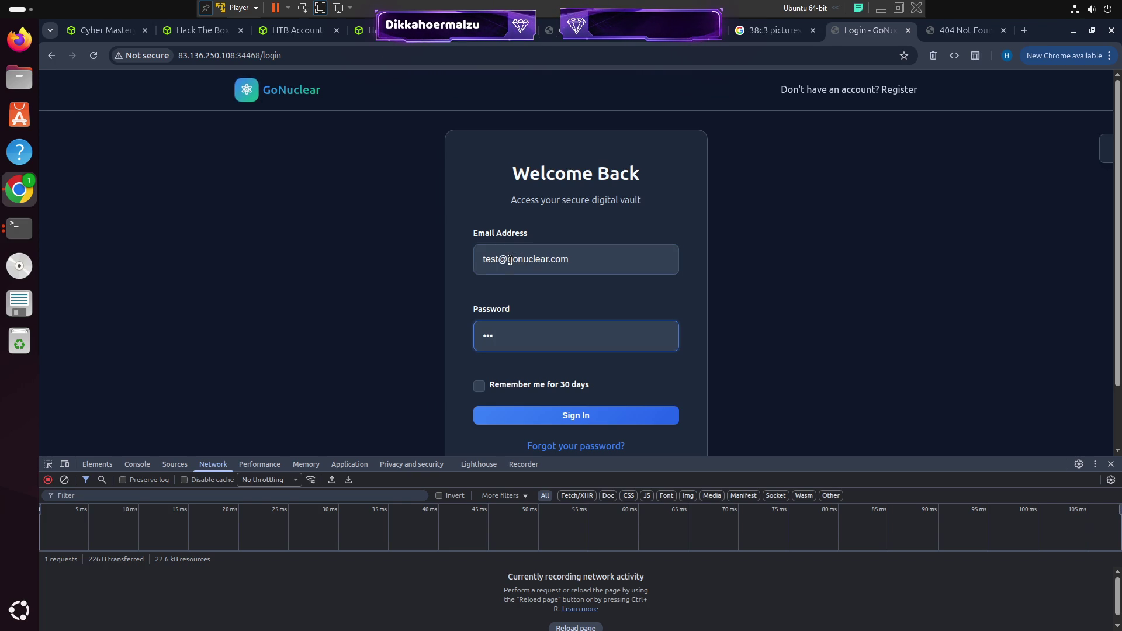
text(t)
click(572, 386)
click(575, 415)
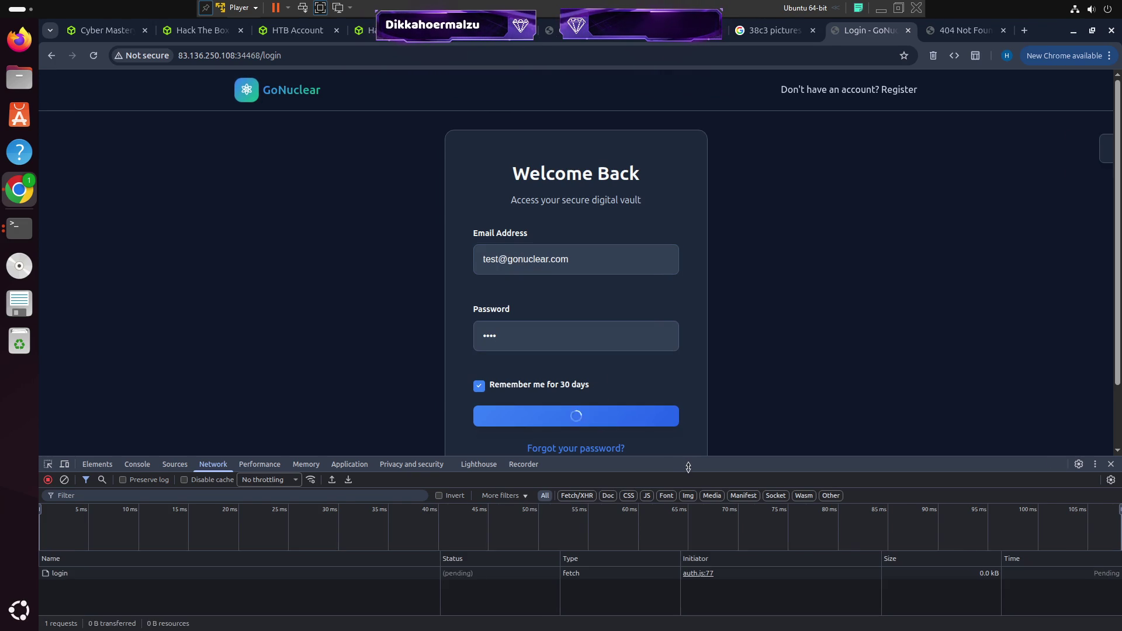
drag(687, 466, 701, 265)
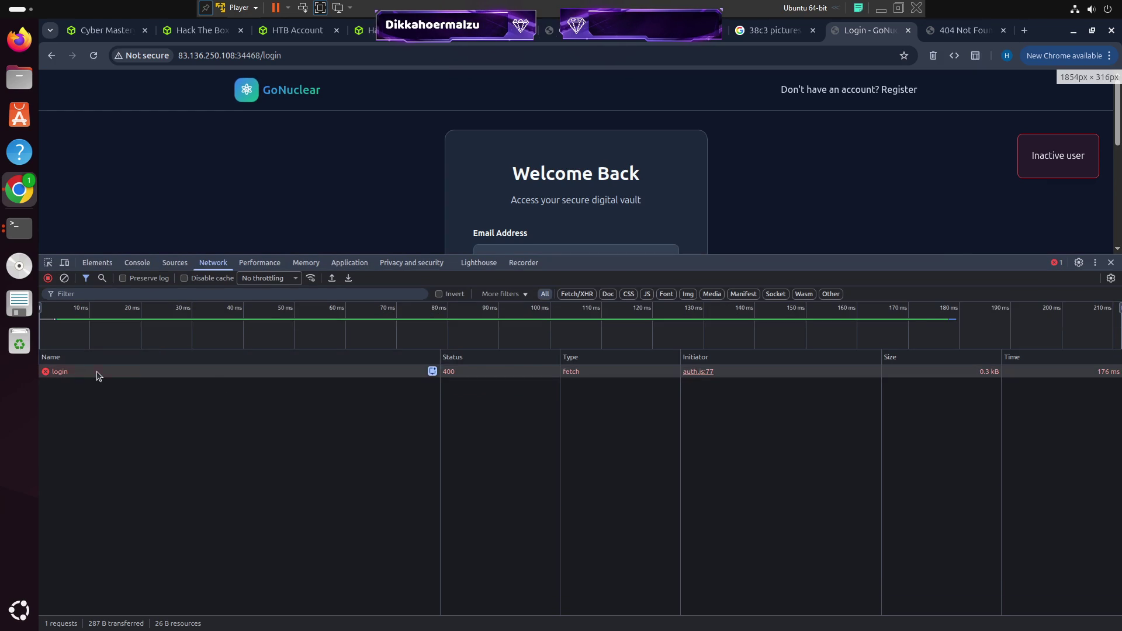
Step: Review the /api/login POST's URL, headers and payload, then close the developer tools
click(97, 376)
triple_click(399, 391)
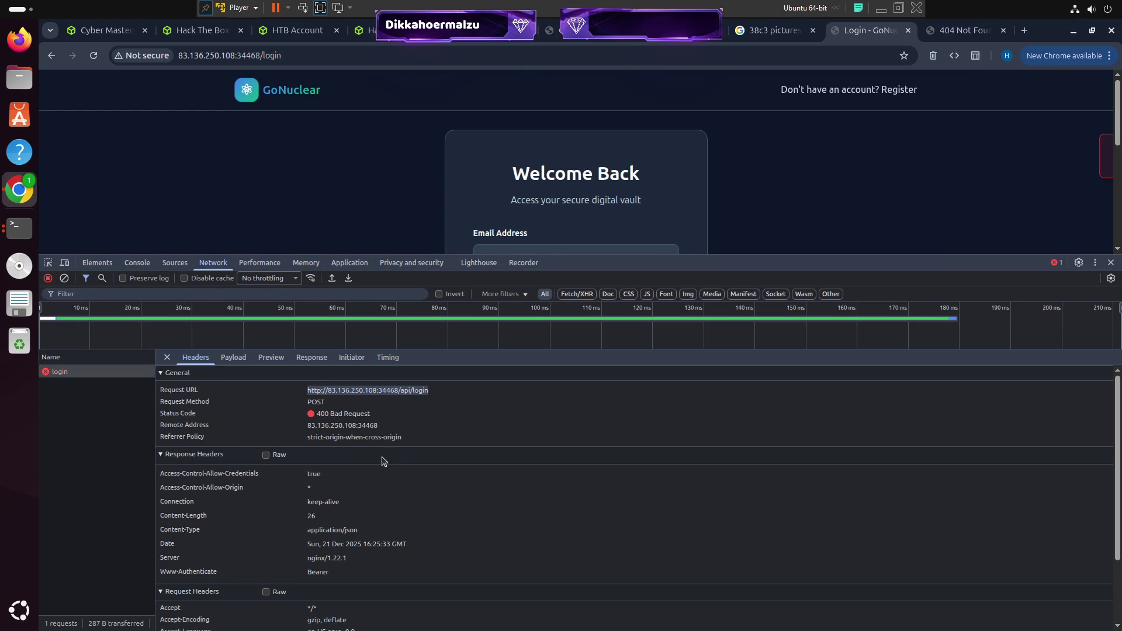
click(231, 359)
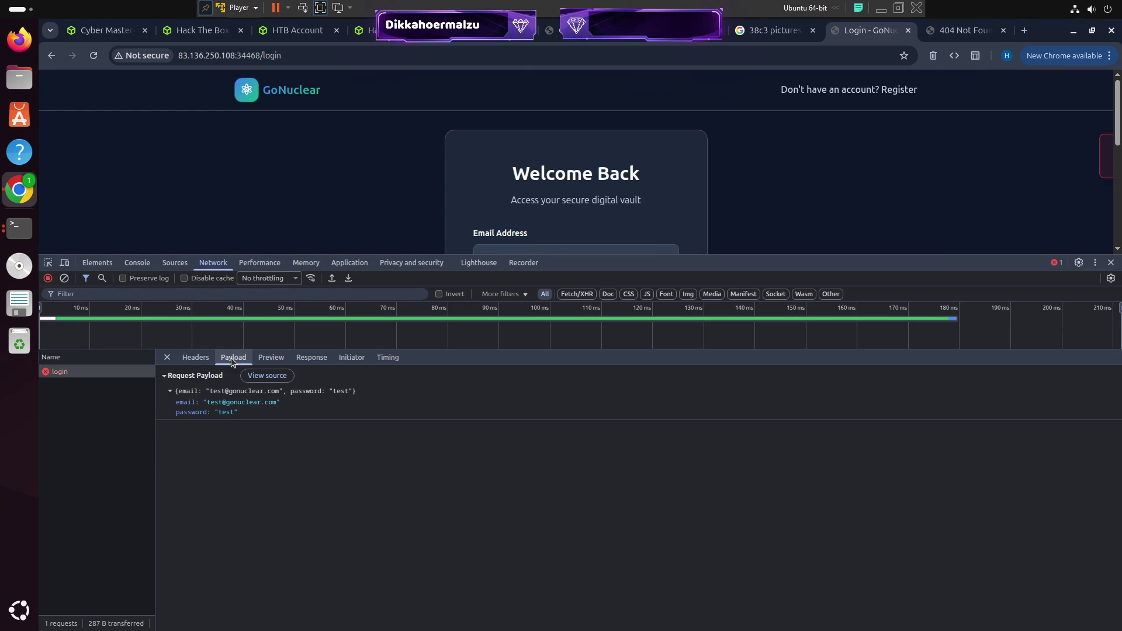
click(194, 358)
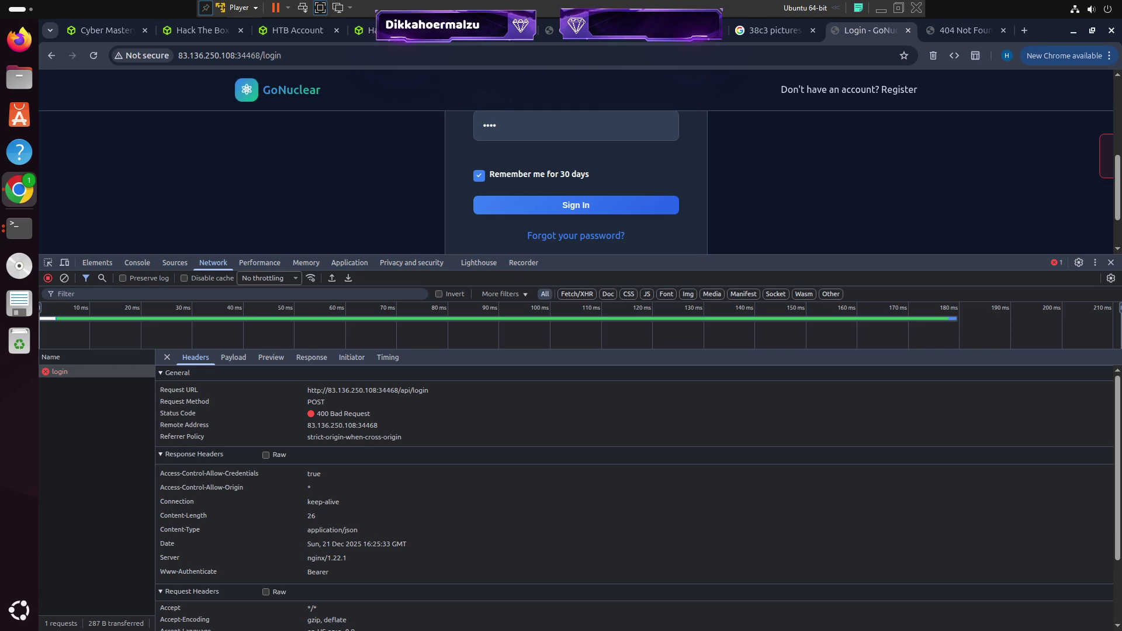
click(1110, 262)
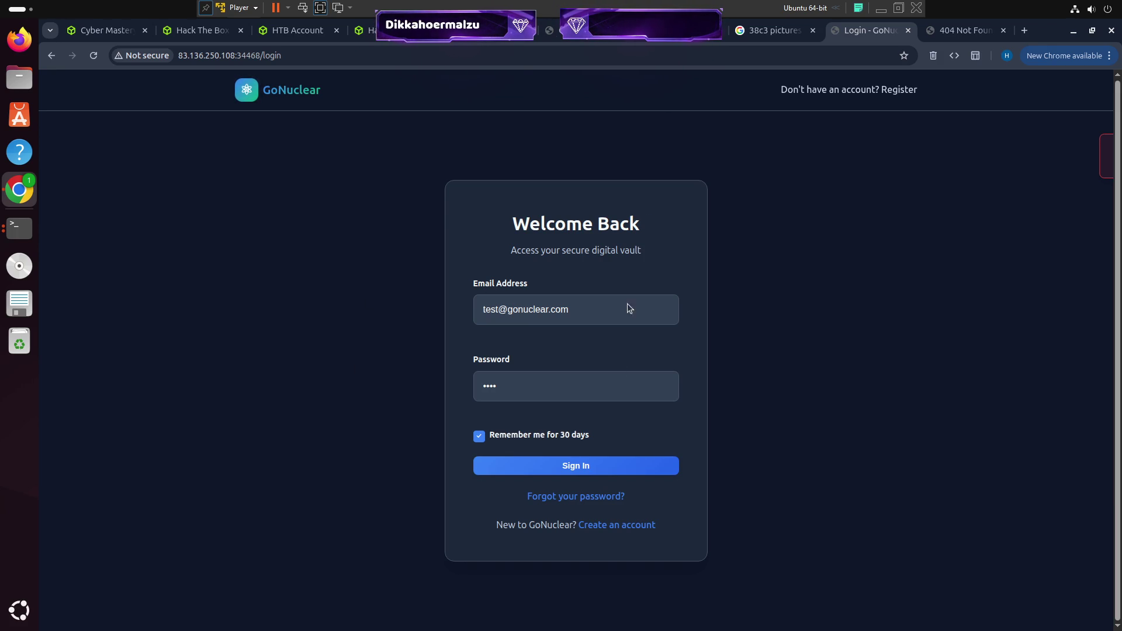
Step: Resubmit the login with Network recording and read the 400 'Inactive user' response and headers
right_click(238, 330)
click(325, 322)
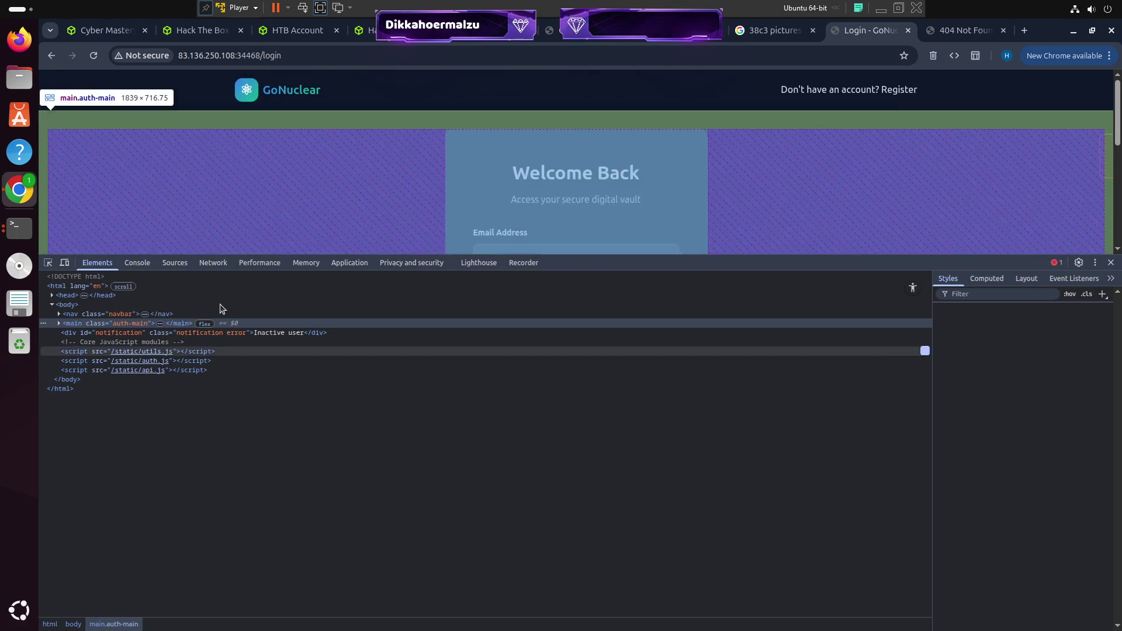
click(213, 262)
scroll(504, 179, down, 5)
click(576, 140)
click(168, 372)
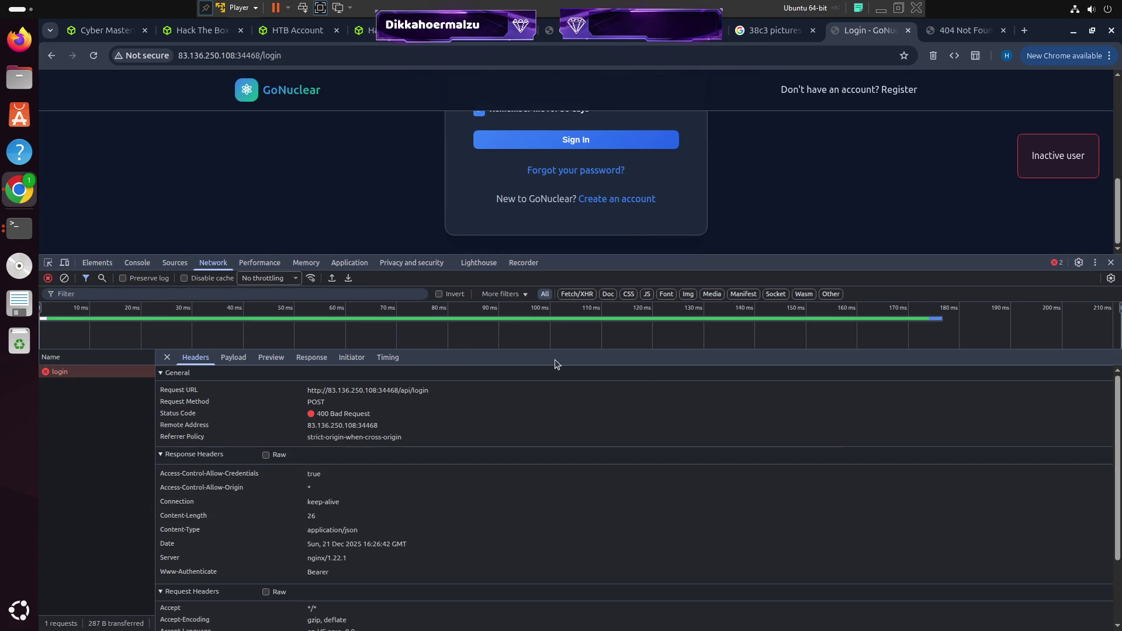
click(312, 357)
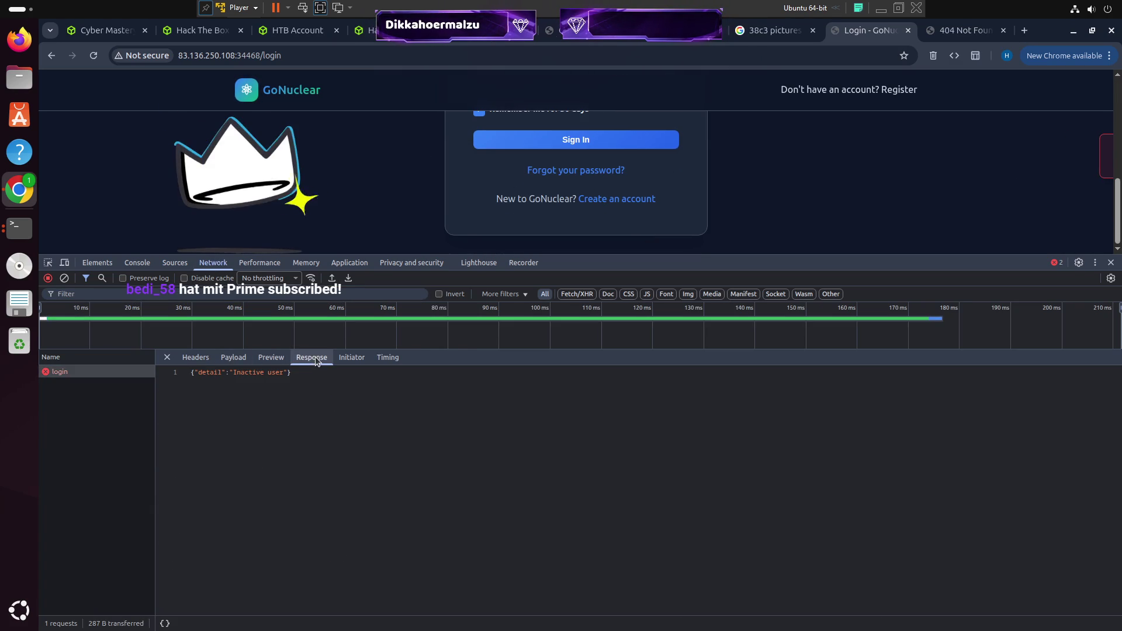
click(194, 357)
scroll(267, 439, down, 2)
scroll(271, 491, up, 1)
scroll(263, 483, up, 1)
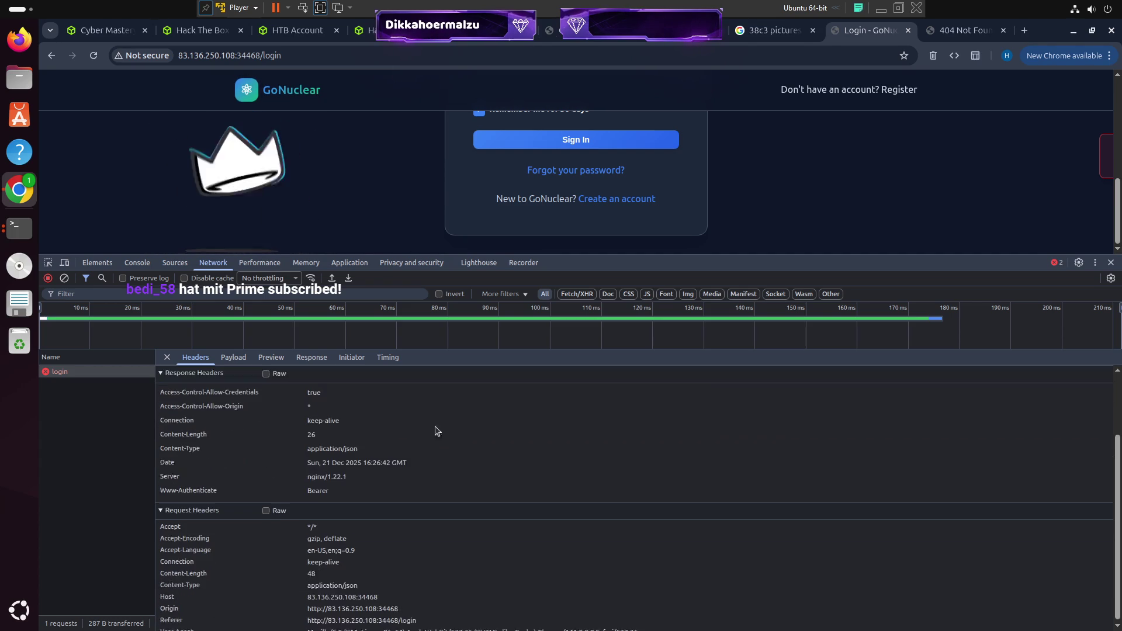
key(F12)
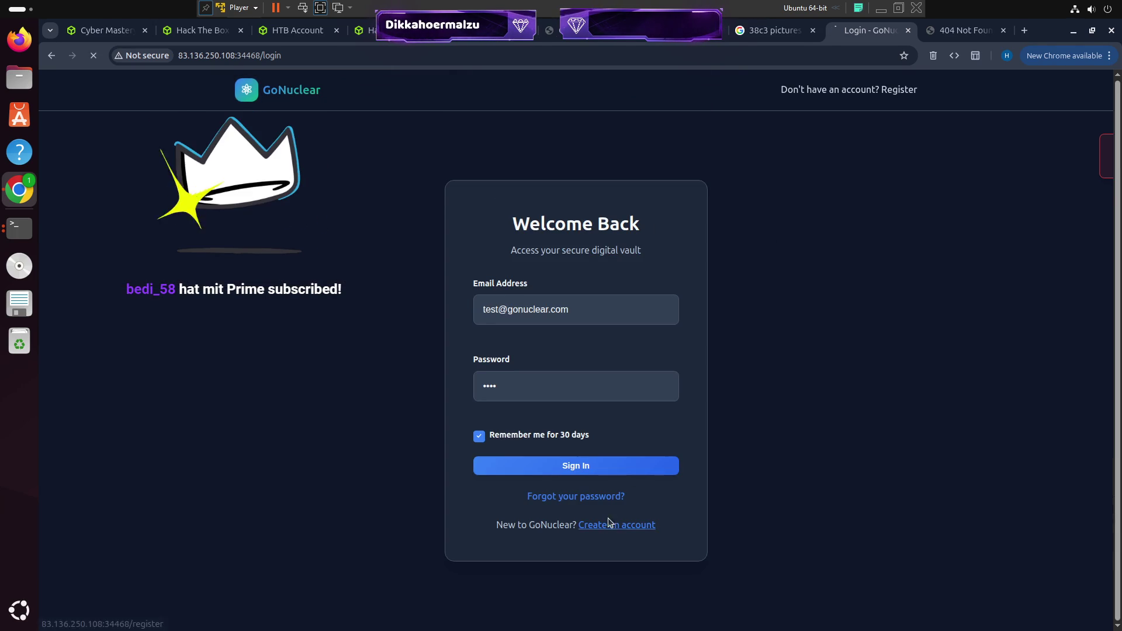
click(616, 524)
click(508, 300)
text(test)
key(BackSpace)
key(BackSpace)
key(Tab)
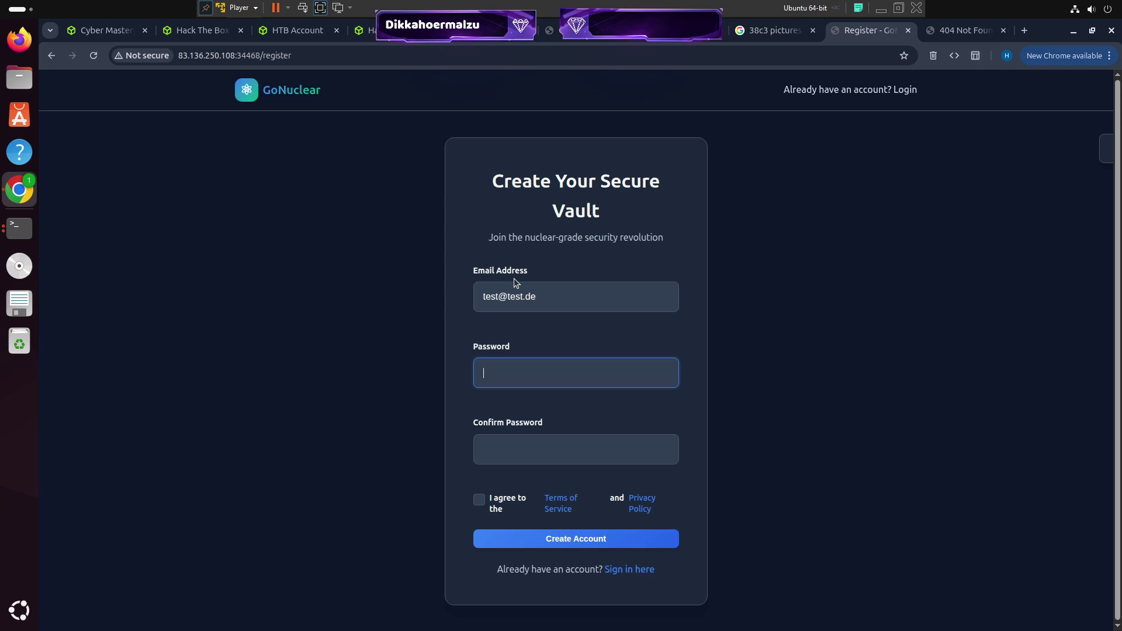
triple_click(553, 299)
click(576, 294)
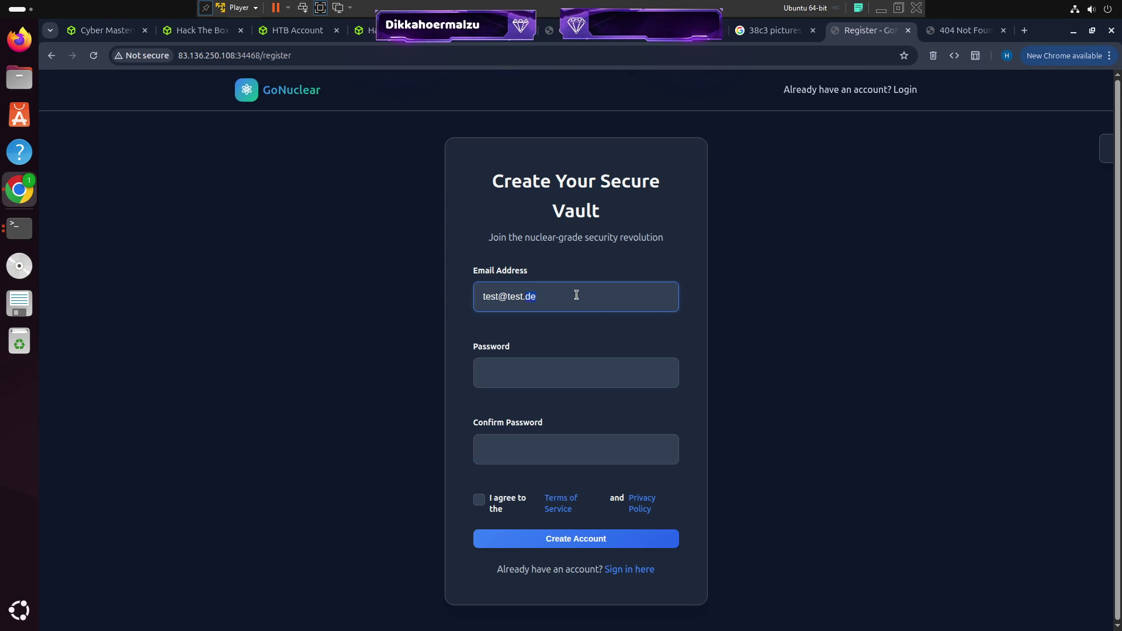
Step: Enter a password with its confirmation and agree to the Terms of Service
click(553, 375)
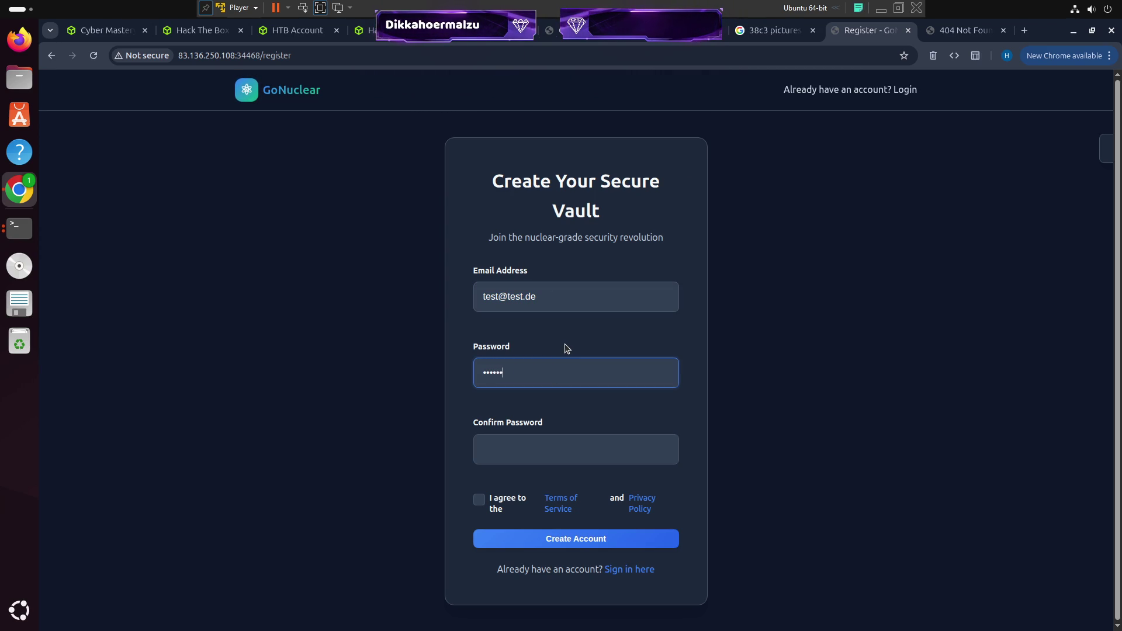
key(Tab)
text(test)
click(479, 500)
right_click(758, 372)
click(775, 341)
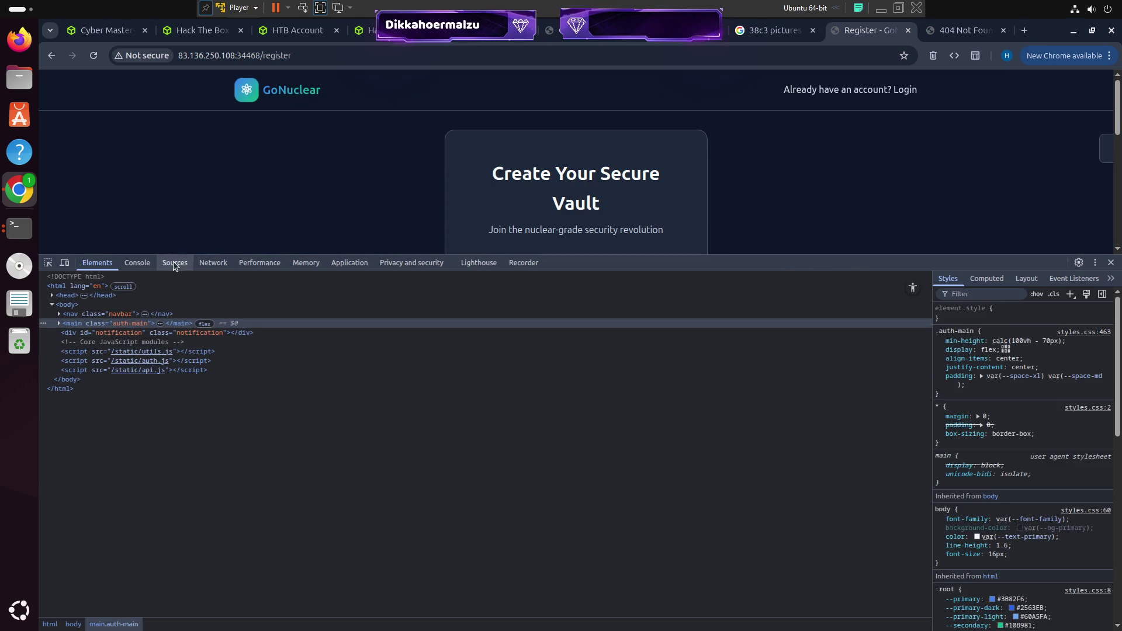
click(209, 261)
drag(691, 256, 690, 361)
scroll(738, 275, down, 2)
scroll(554, 326, down, 2)
click(554, 322)
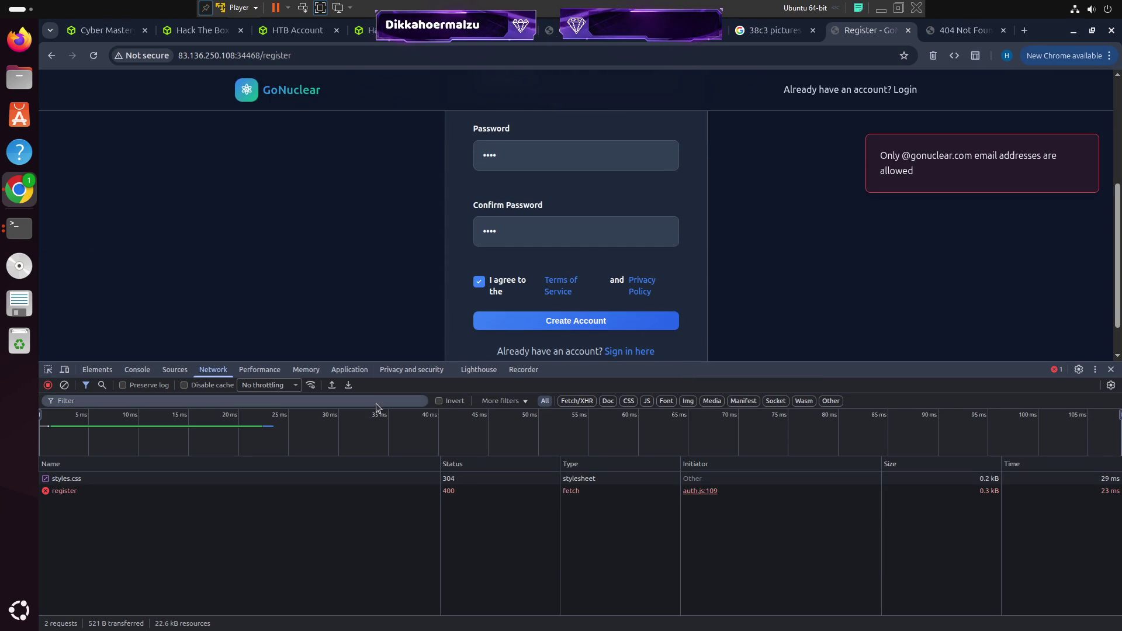
Step: Review the rejected register request's headers and payload, glancing at the HTB challenge tab
click(61, 491)
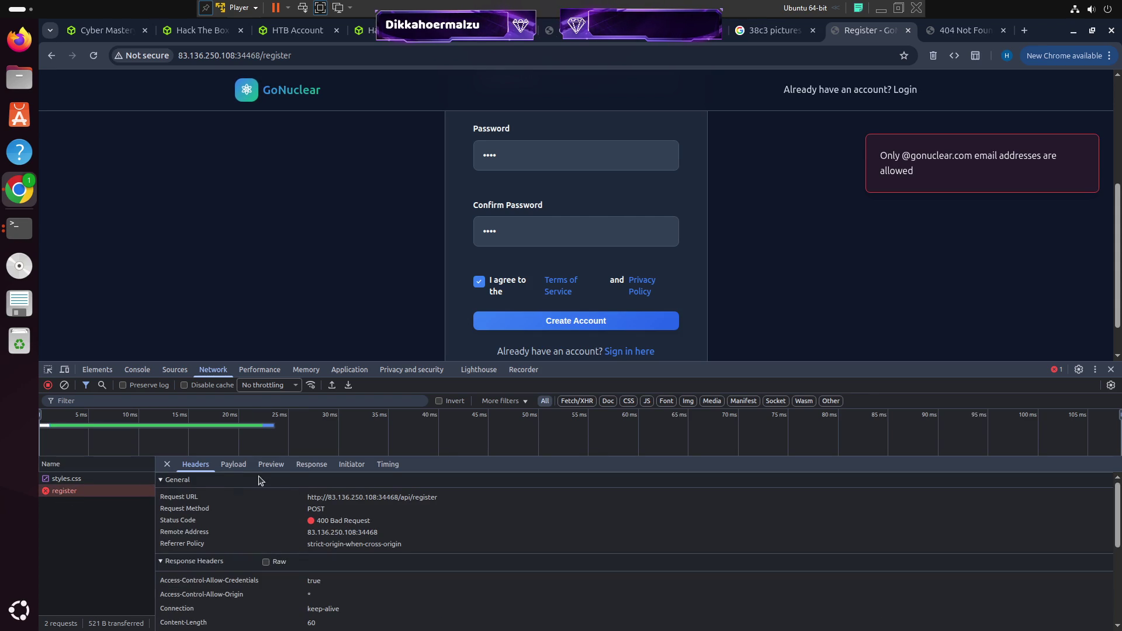
click(226, 465)
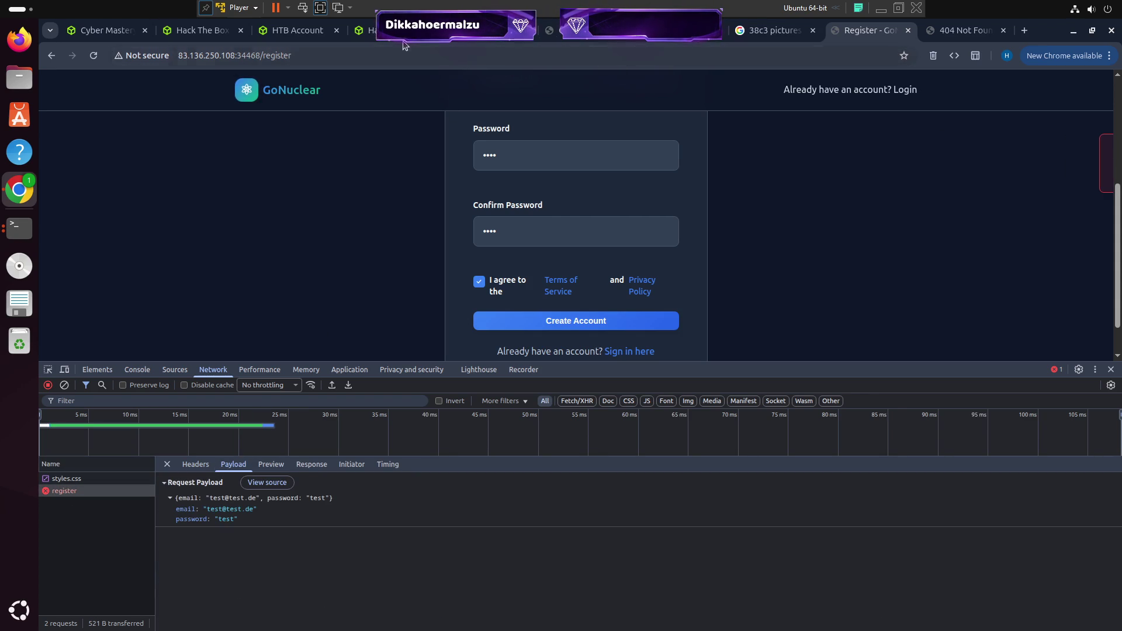
click(405, 39)
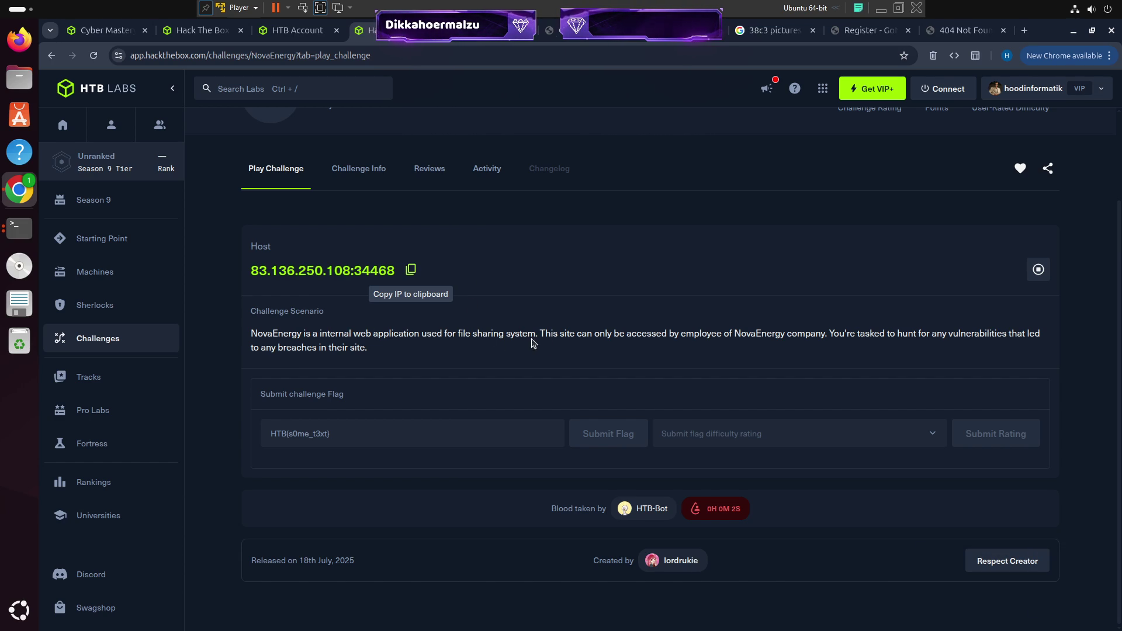
scroll(626, 357, up, 2)
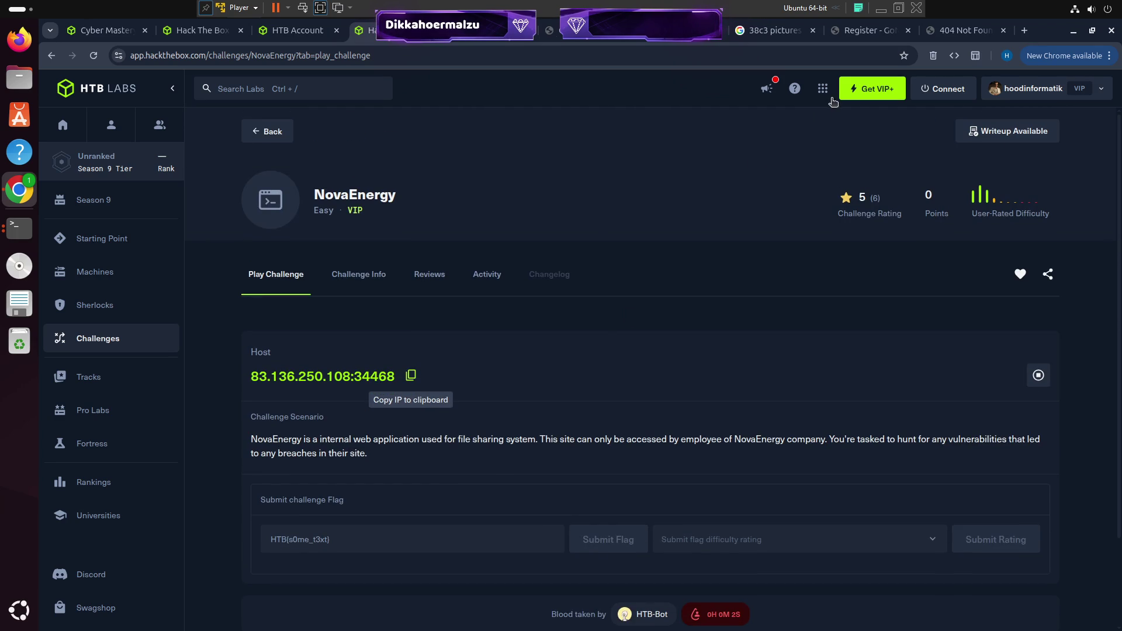
click(951, 31)
click(869, 35)
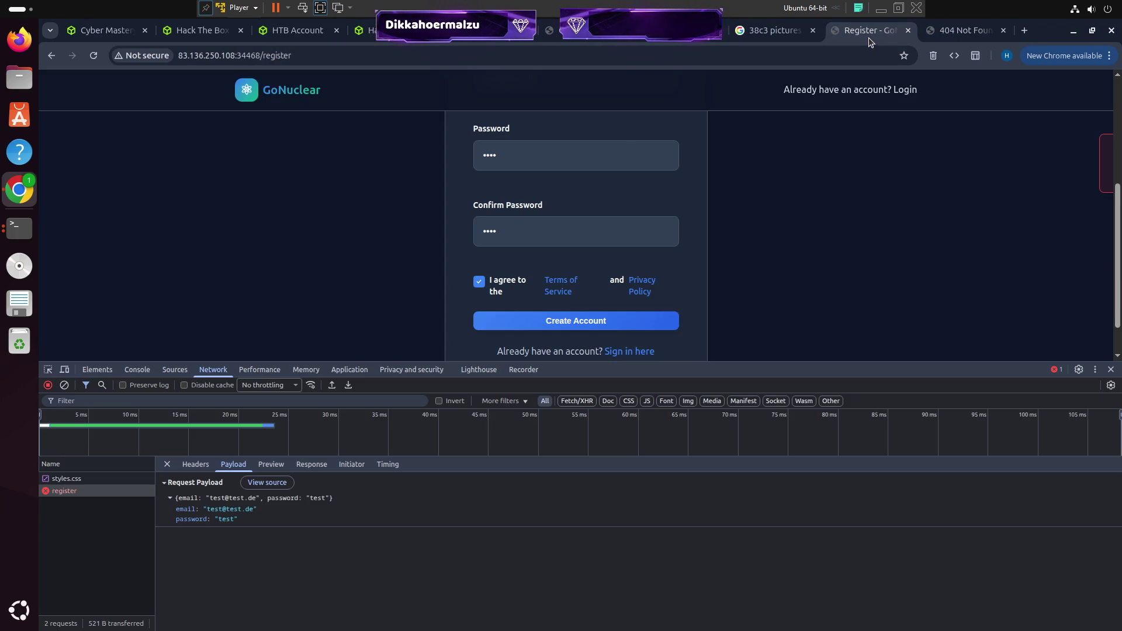
click(281, 466)
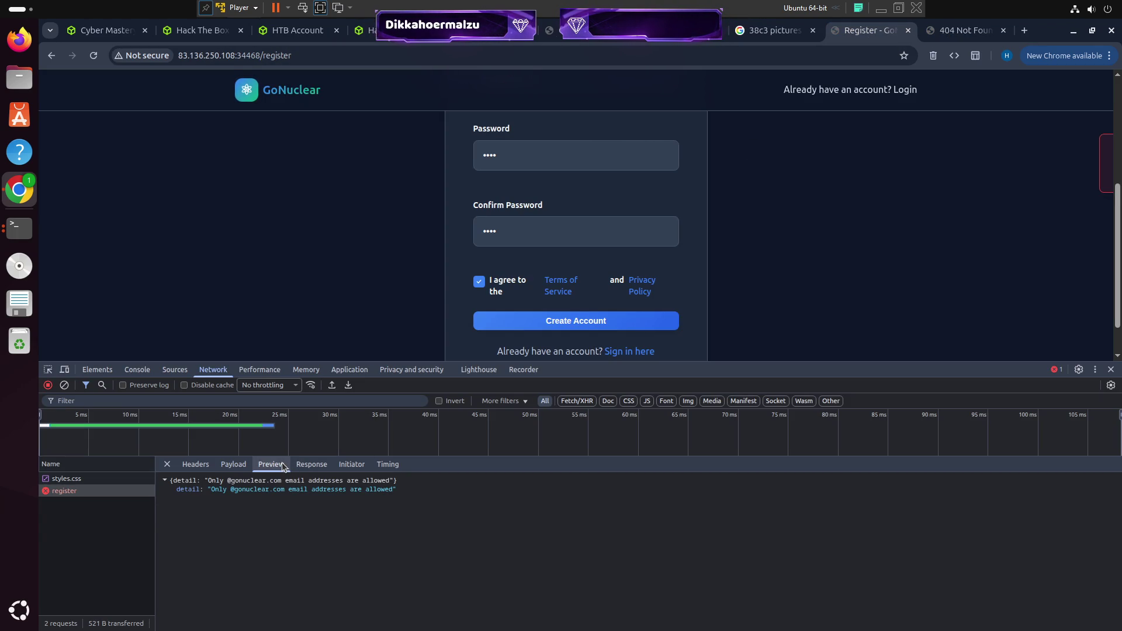
drag(231, 491, 284, 492)
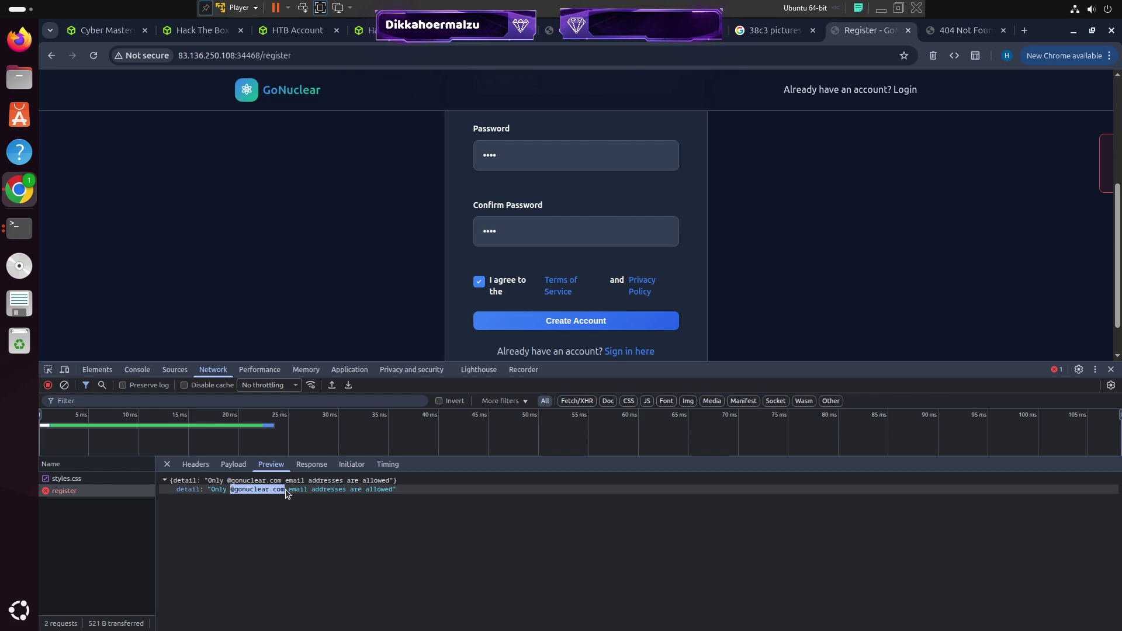
click(305, 465)
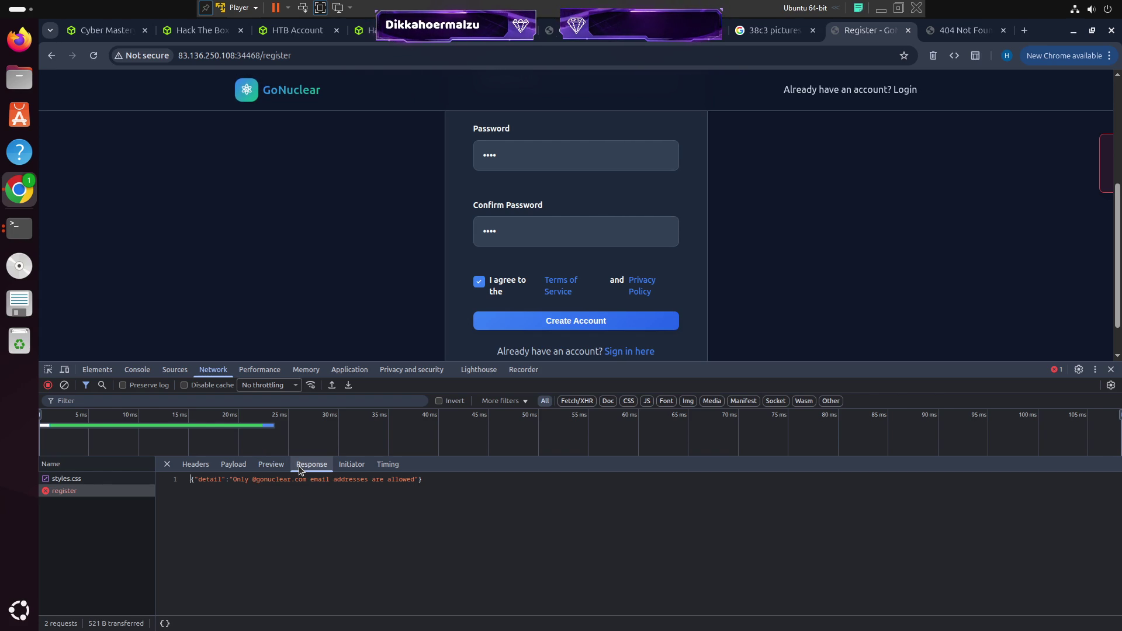
click(270, 465)
click(195, 466)
scroll(357, 522, down, 3)
scroll(360, 531, up, 3)
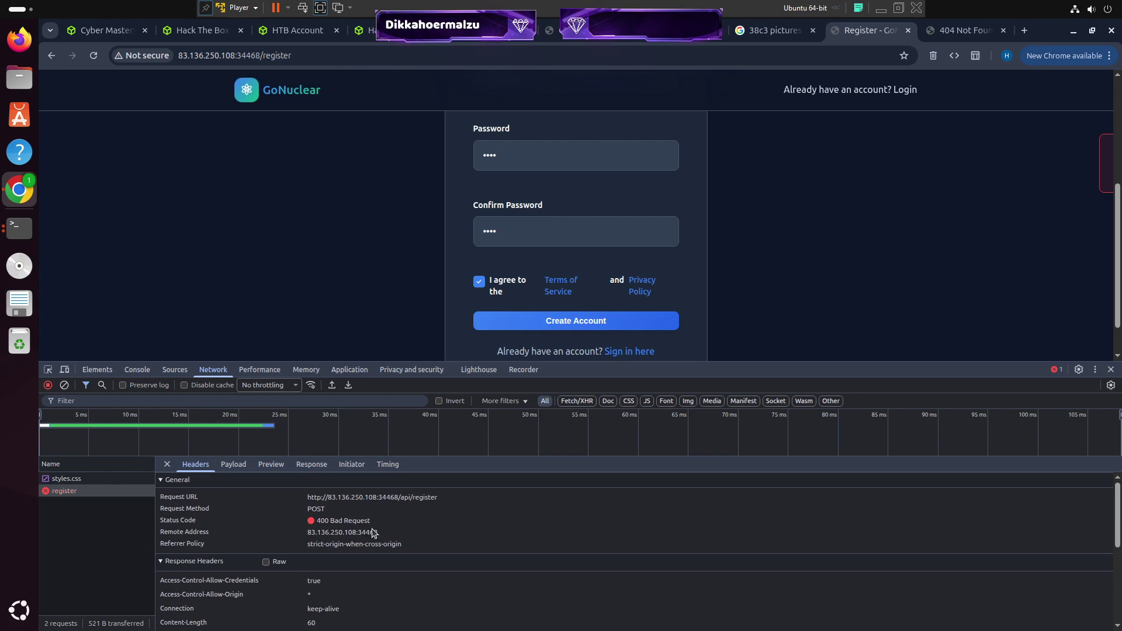
Step: Copy the register request URL and select the address bar of the Not Found tab
triple_click(402, 497)
right_click(402, 497)
click(430, 510)
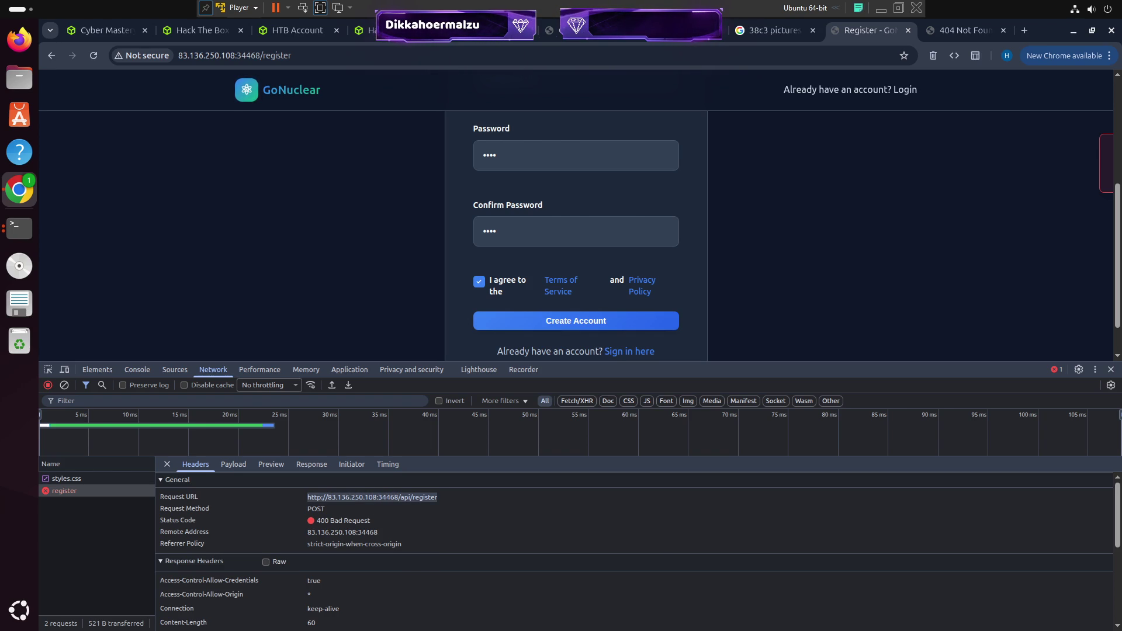
scroll(554, 224, down, 2)
scroll(336, 193, up, 5)
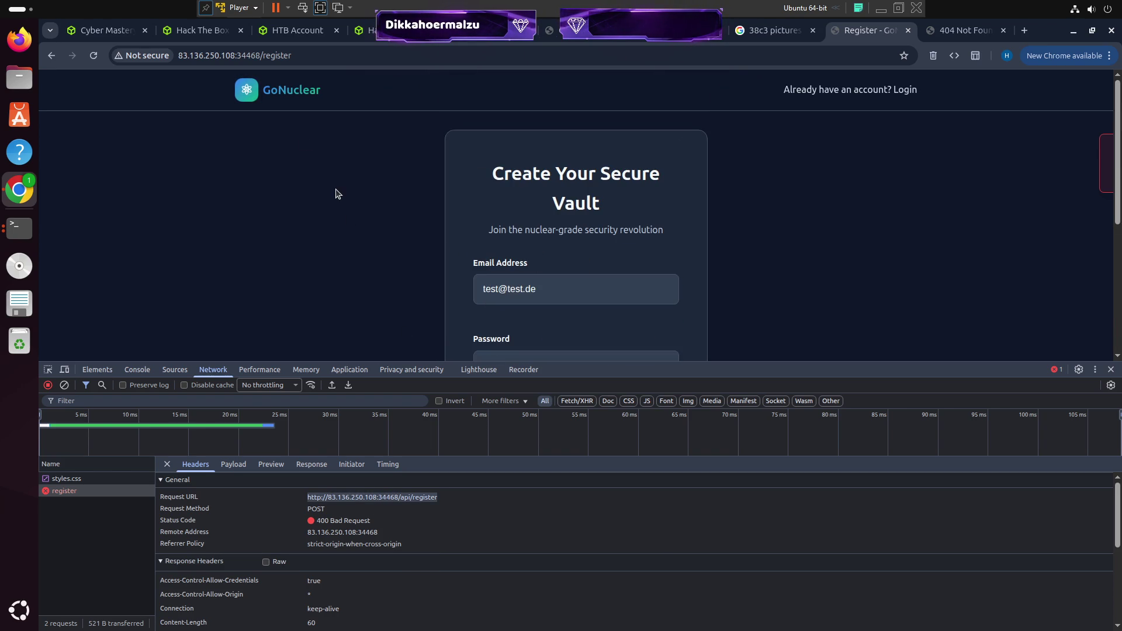
scroll(808, 193, down, 3)
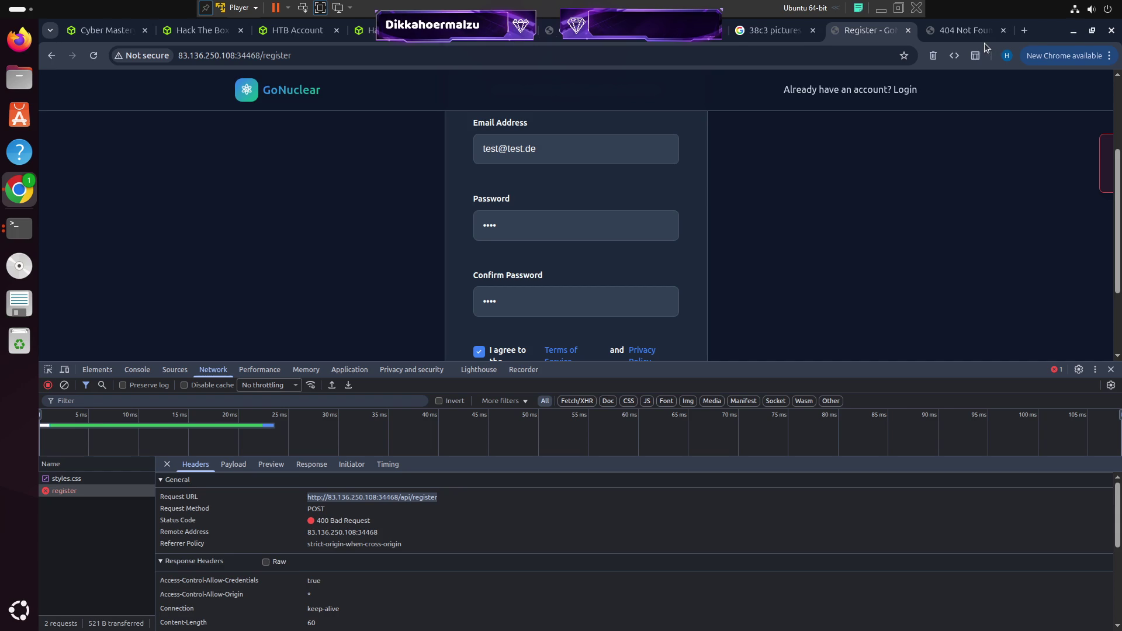
click(960, 36)
click(517, 56)
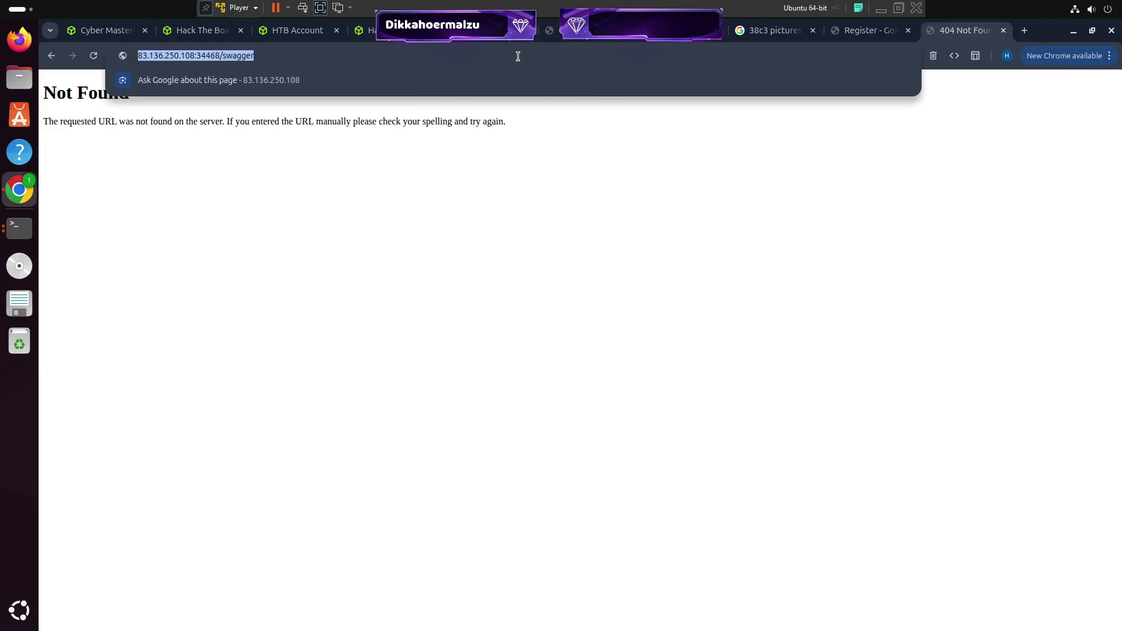
text(burp downl)
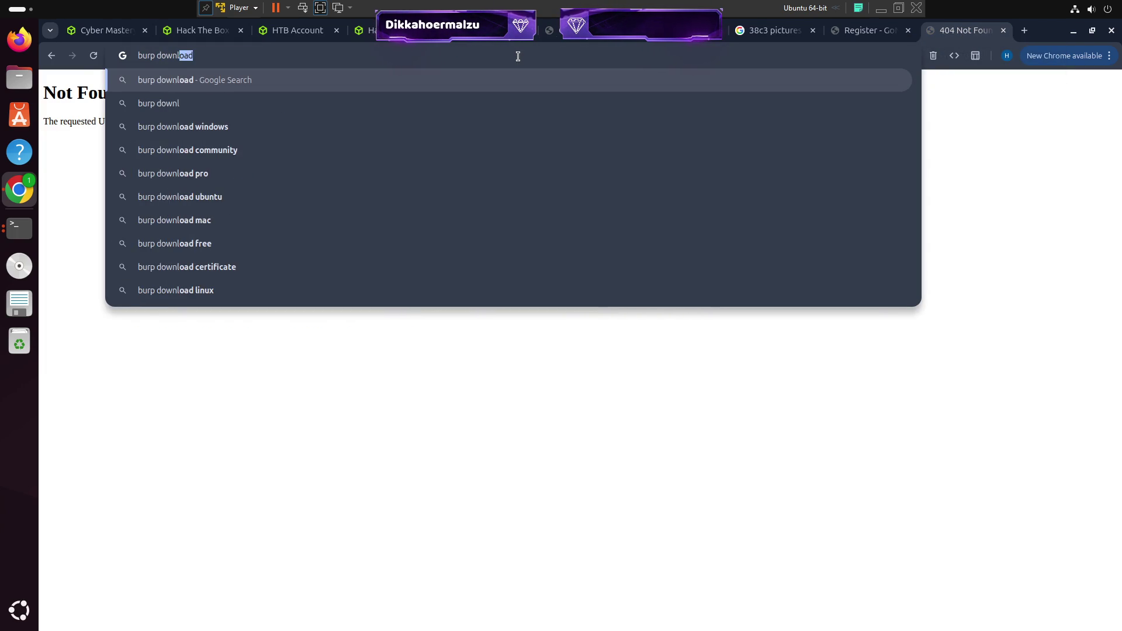
Step: Search 'burp download' and download the Burp Suite Community Edition Linux installer from PortSwigger
key(Return)
click(315, 199)
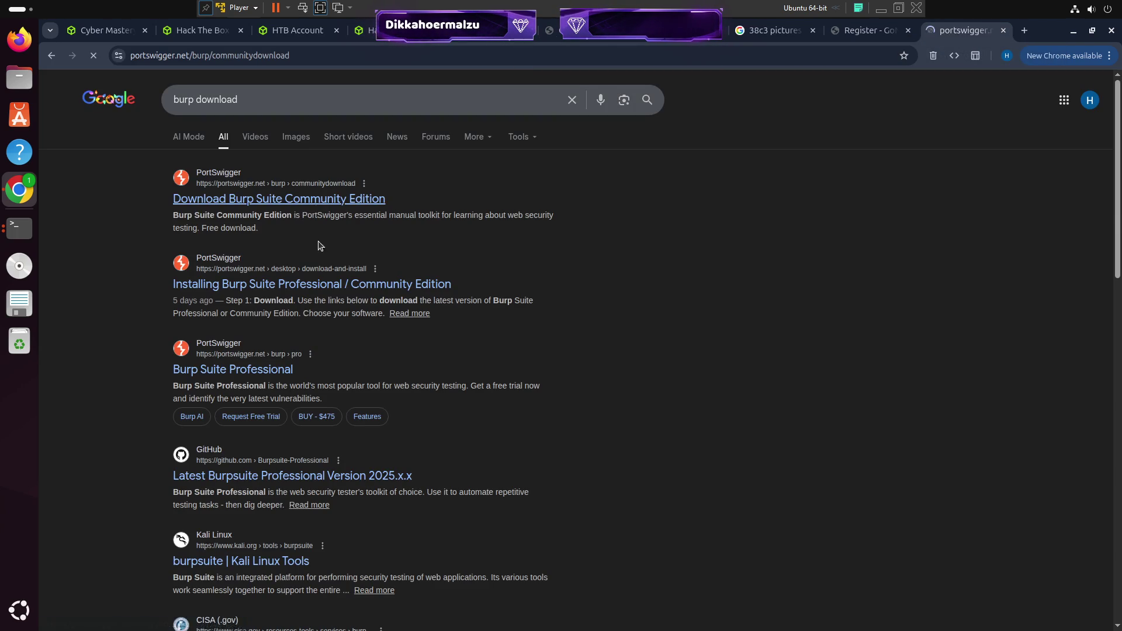
scroll(513, 208, down, 3)
click(355, 187)
click(646, 269)
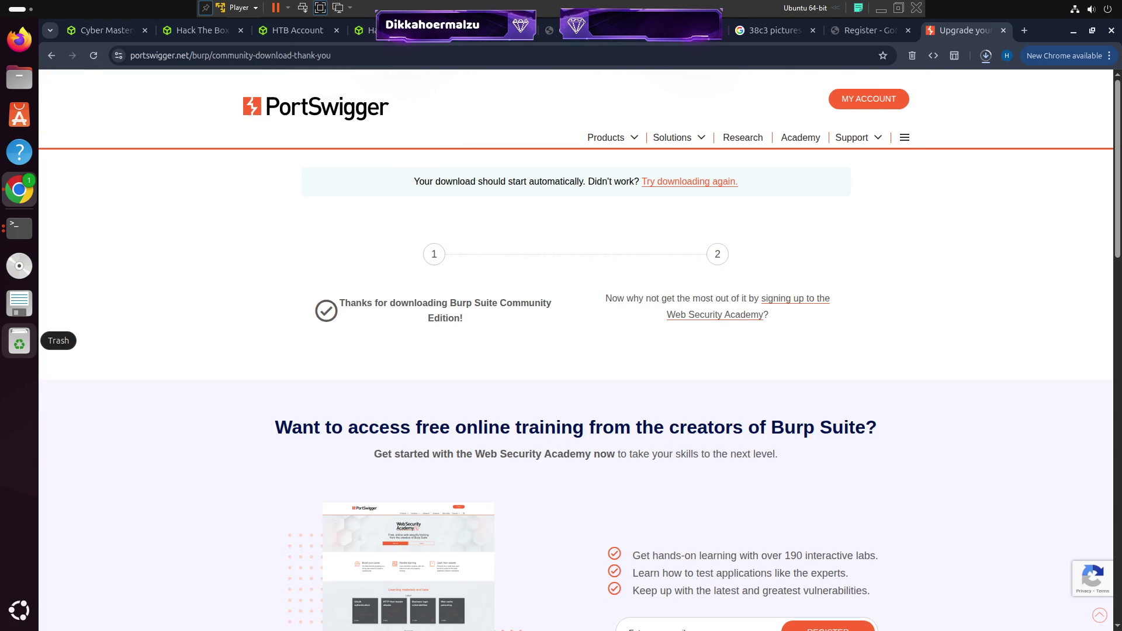
click(373, 30)
click(962, 34)
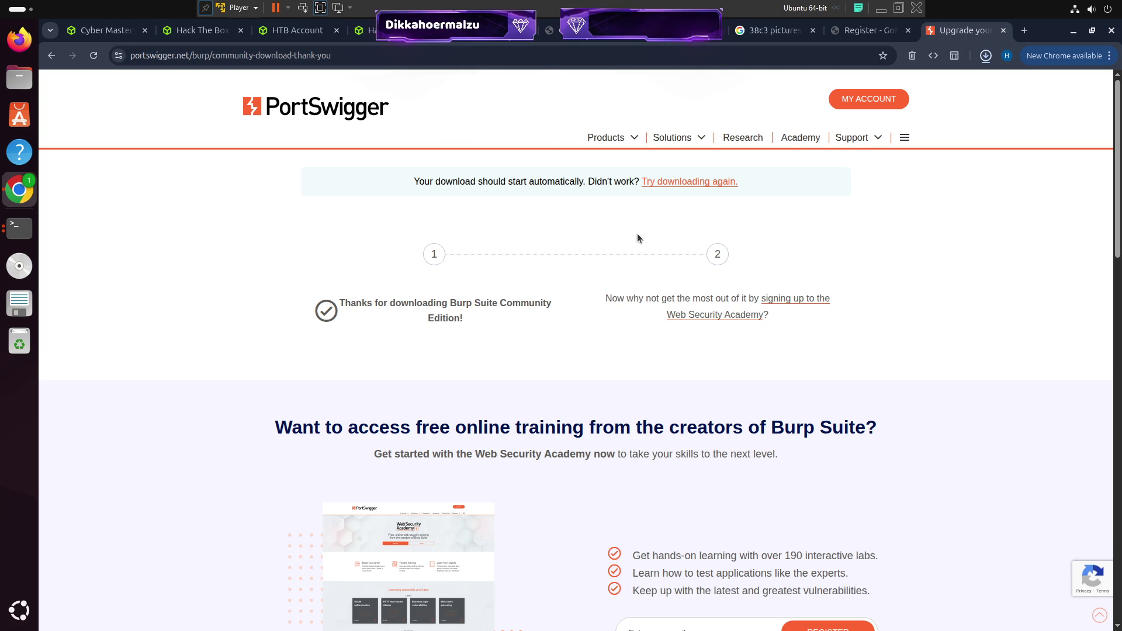
Step: Start a new terminal and change into the Downloads folder
key(ctrl+alt+t)
text(cd Dow)
key(Tab)
key(Return)
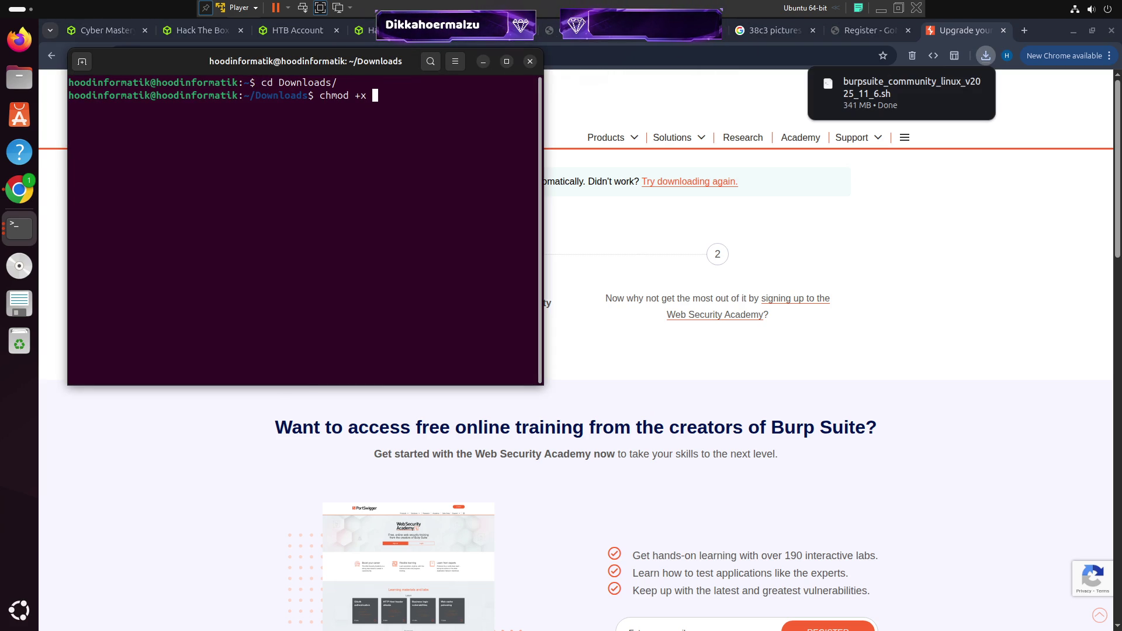
text(bu)
Step: Make burpsuite_community_linux_v2025_11_6.sh executable with chmod +x and run it from Downloads
key(Tab)
key(Return)
text(./burp)
key(BackSpace)
key(BackSpace)
key(BackSpace)
key(BackSpace)
key(BackSpace)
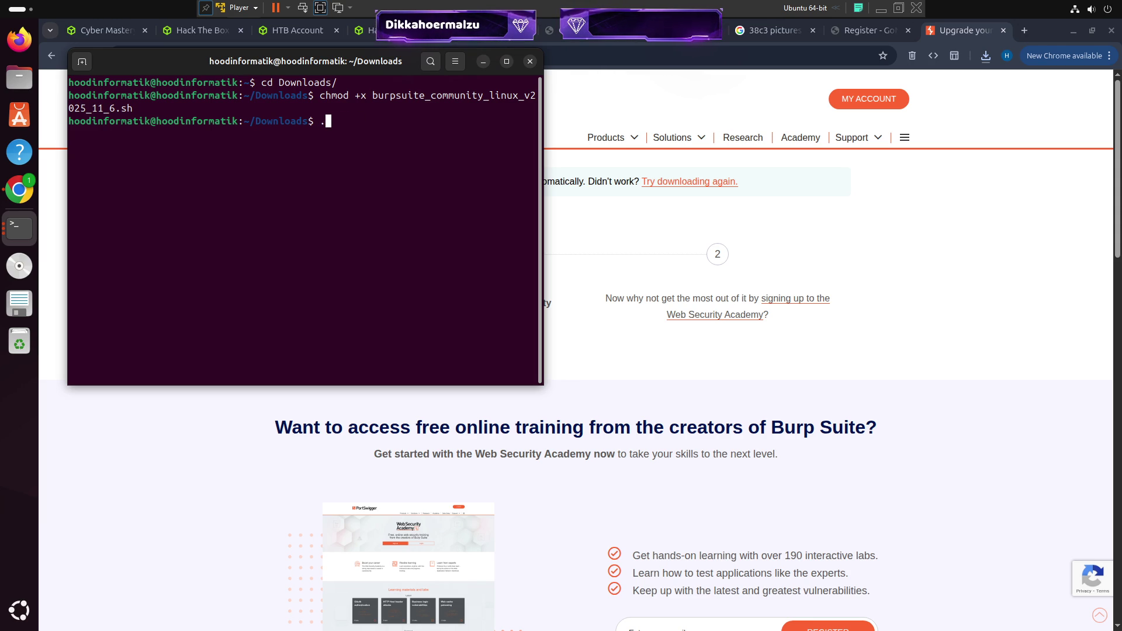
text(bur)
key(BackSpace)
key(Tab)
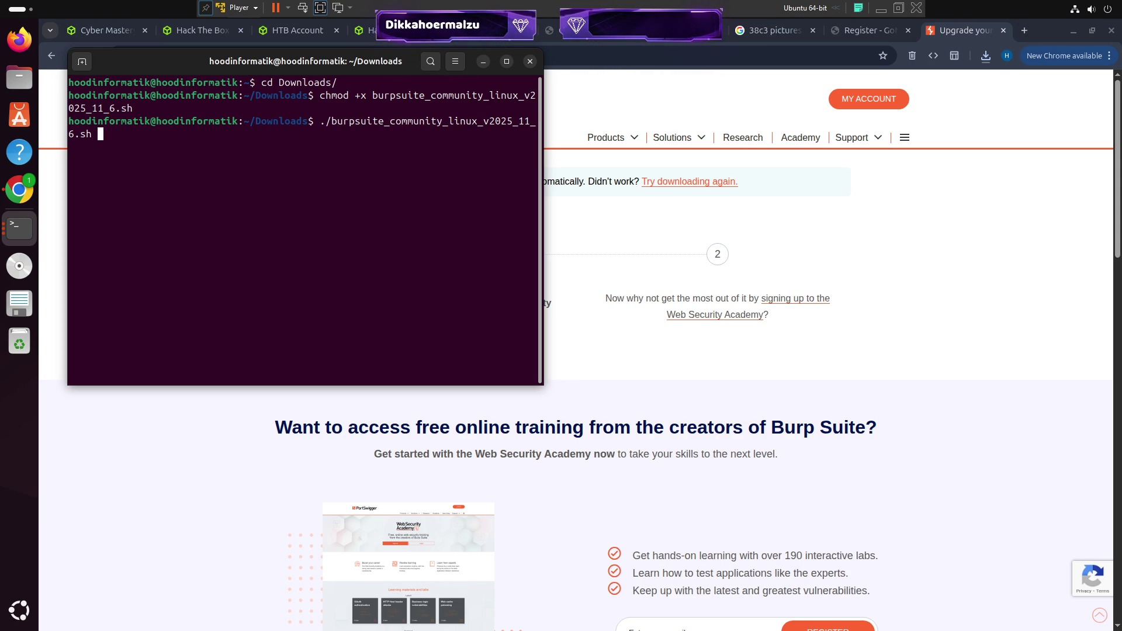
key(Return)
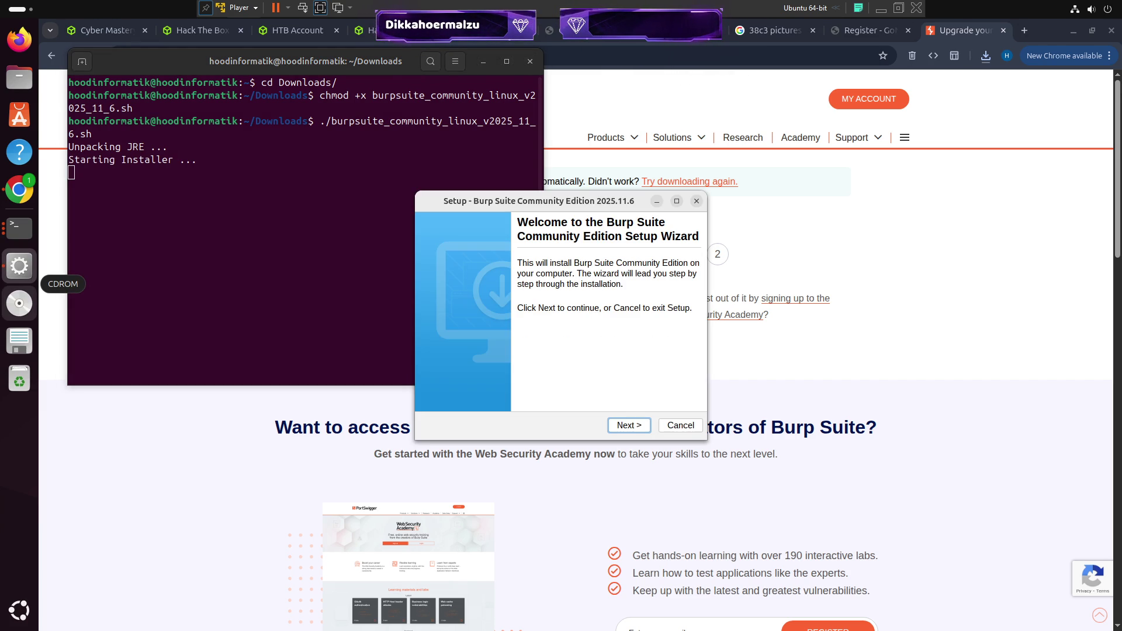
Step: Install Burp Suite with the default destination and symlink folders and close the finished wizard
click(631, 428)
click(631, 427)
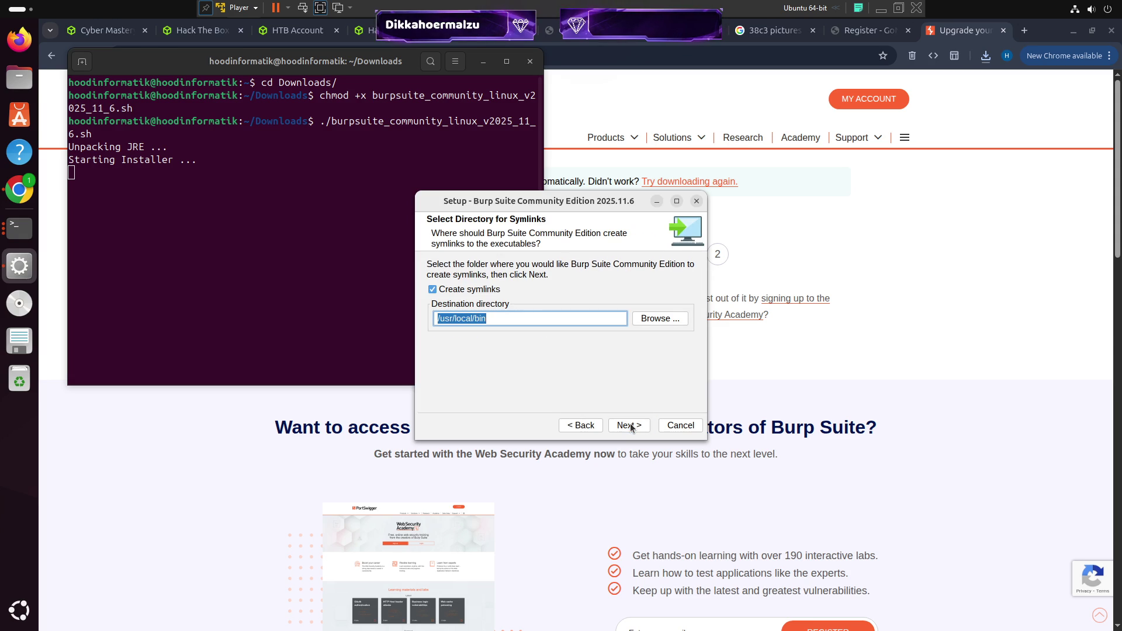
click(631, 428)
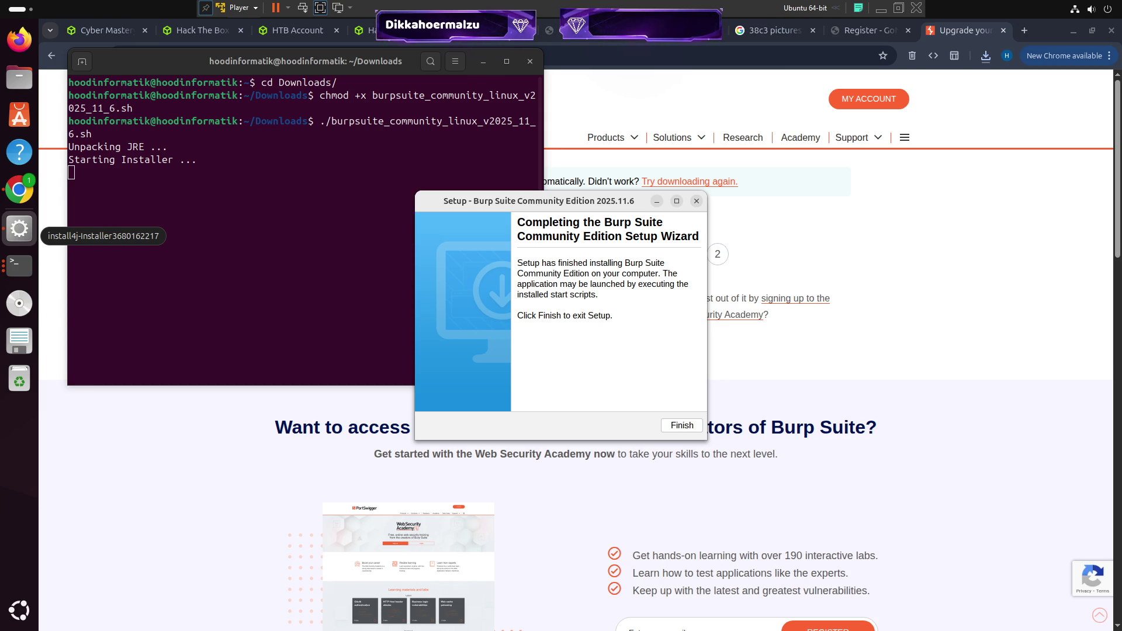
click(683, 425)
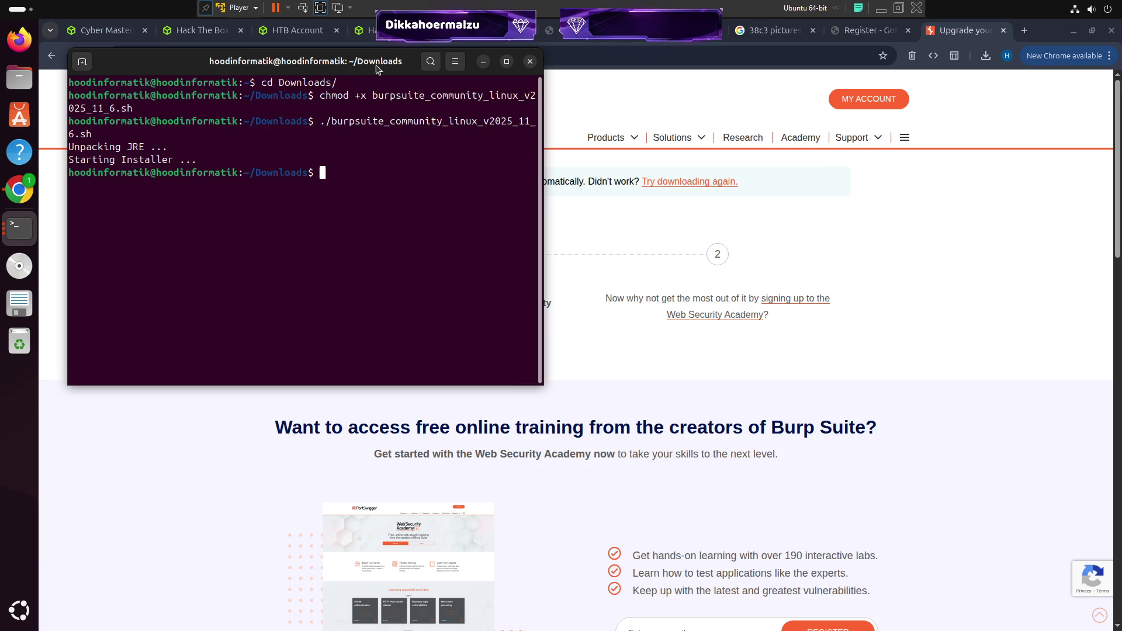
Step: Move the terminal over the browser and clear its screen
drag(305, 60, 666, 142)
text(clear)
key(Return)
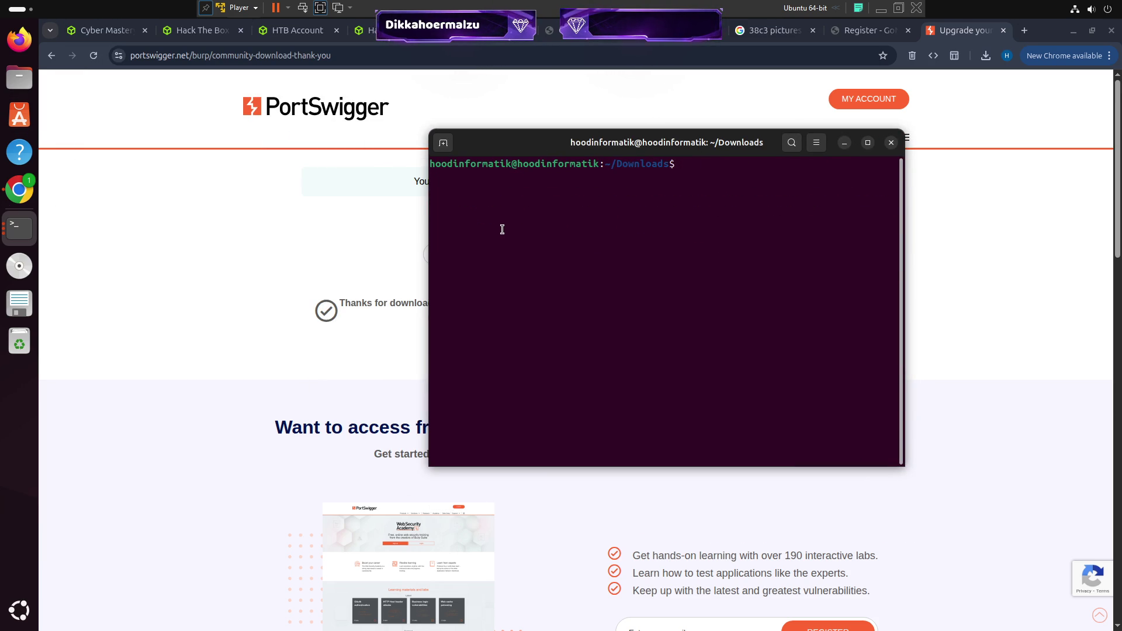
Step: Launch Burp Suite from the app search and accept its terms and conditions
key(super)
text(burp)
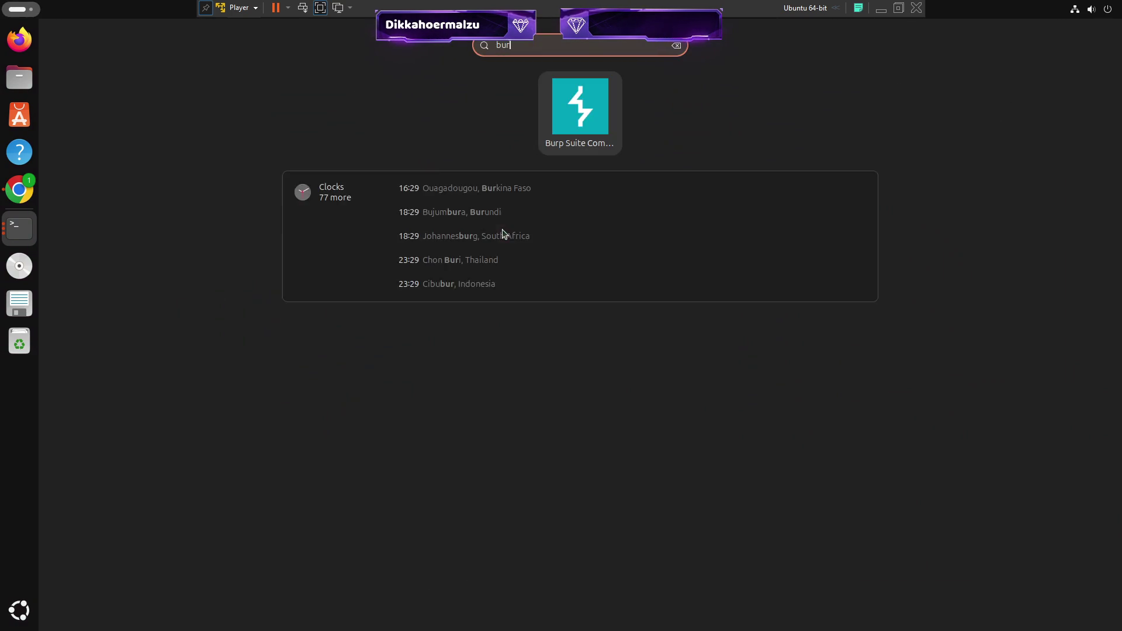
key(Return)
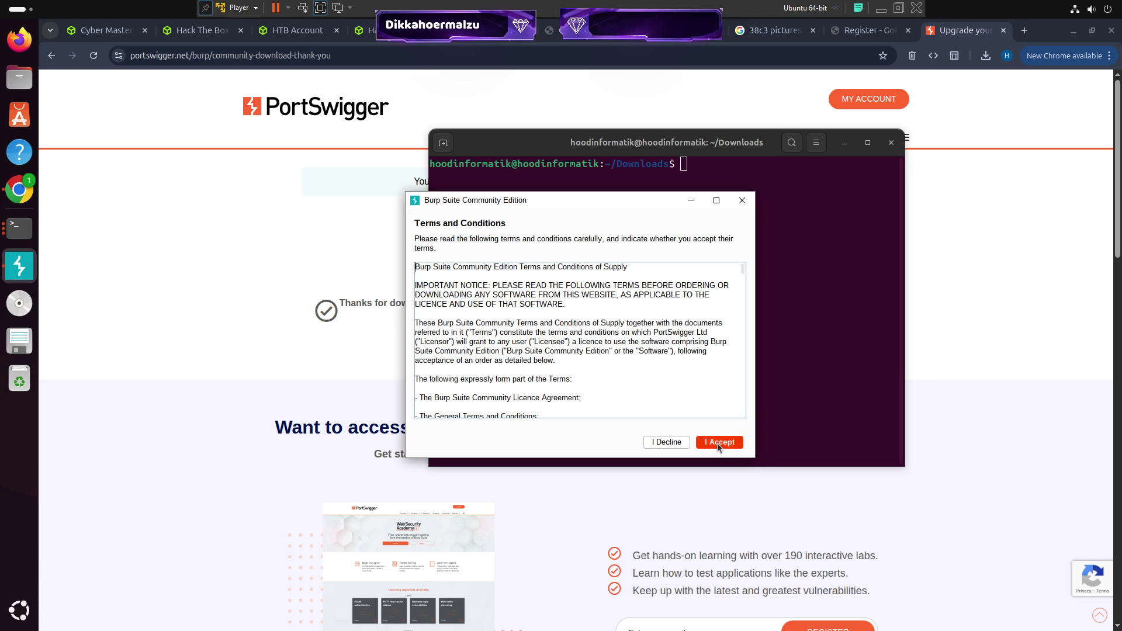
click(716, 443)
Step: Return to the GoNuclear Vault tab and put the caret at the end of its address
click(589, 30)
click(552, 31)
click(493, 55)
key(End)
text(/api)
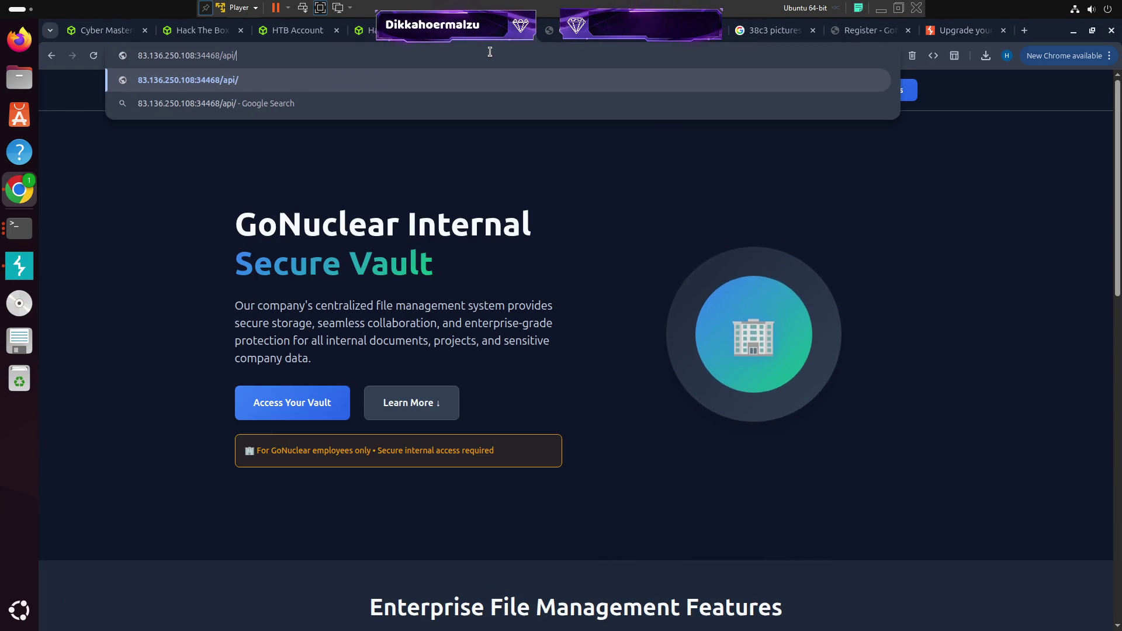
text(/swagger)
Step: Try /swagger and /api/v1/swagger on the GoNuclear site, both returning Not Found
key(BackSpace)
key(BackSpace)
key(BackSpace)
key(BackSpace)
key(BackSpace)
key(BackSpace)
key(BackSpace)
key(BackSpace)
key(BackSpace)
key(BackSpace)
text(swagger)
key(Return)
double_click(493, 55)
text(api/v1/swagger)
key(Return)
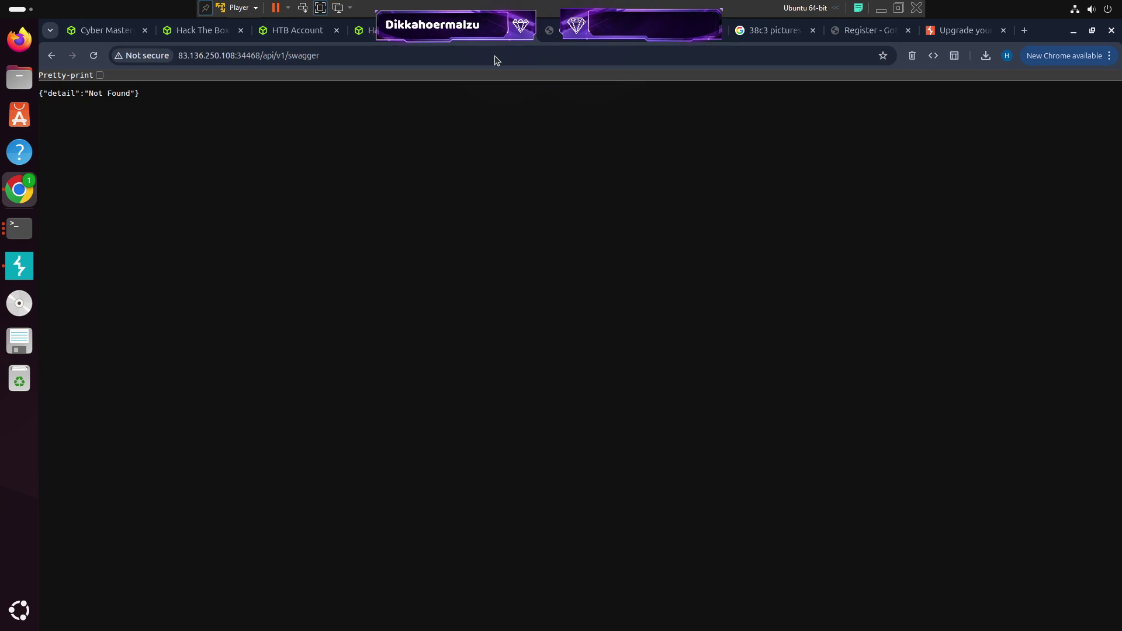
Step: Load /api/docs, opening the GoNuclear Vault System API documentation
drag(318, 55, 275, 55)
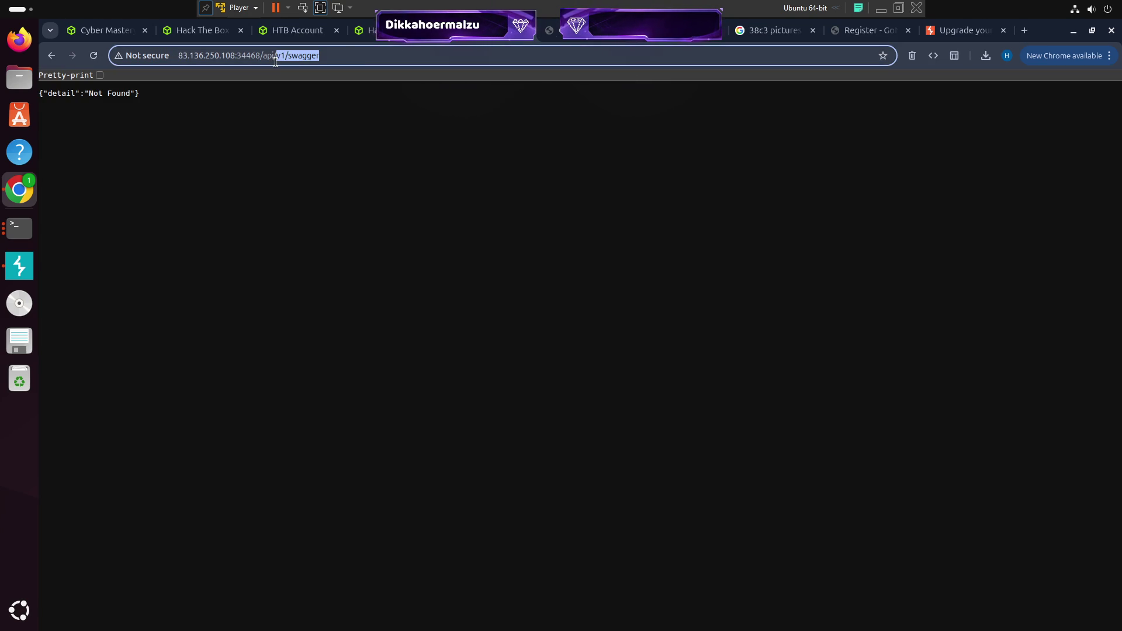
text(docs)
key(Return)
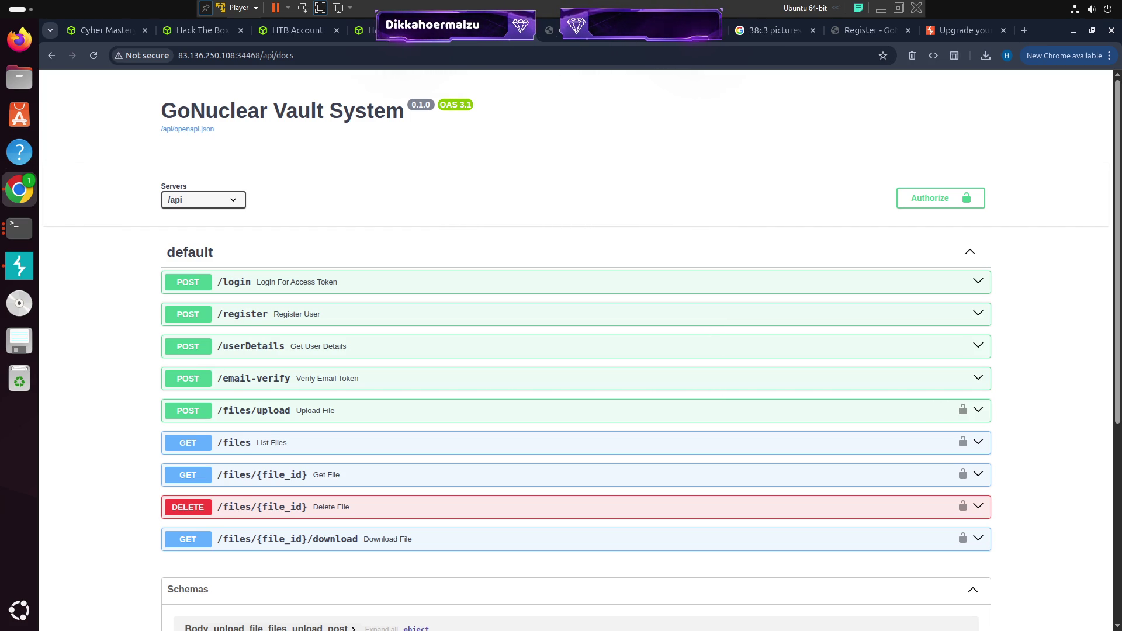
scroll(663, 284, down, 4)
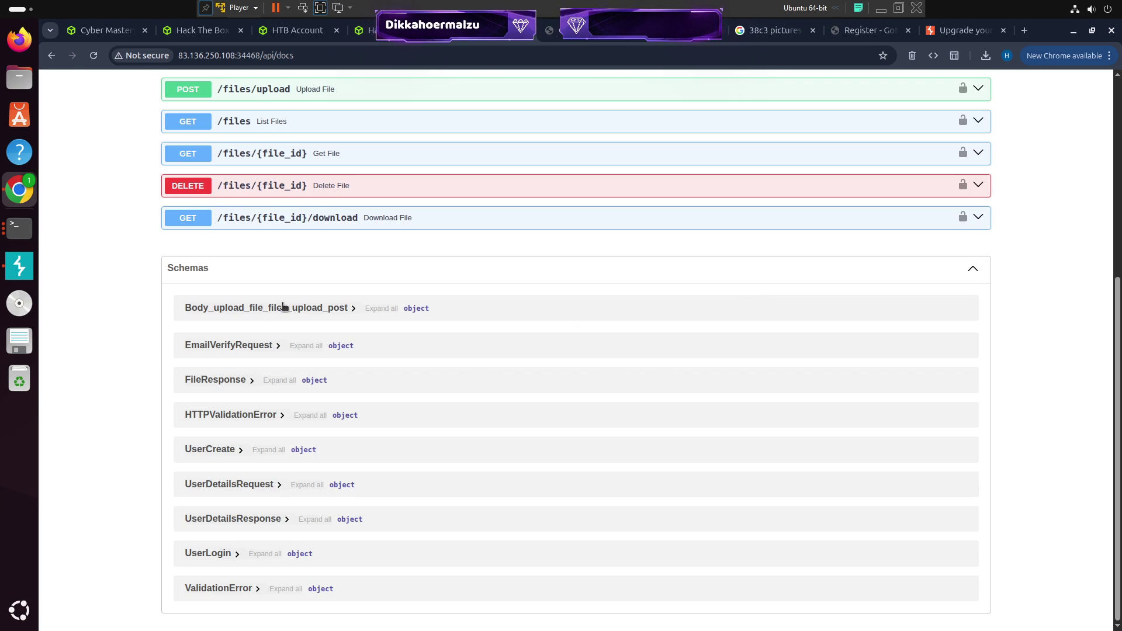
scroll(282, 306, up, 1)
scroll(299, 325, up, 2)
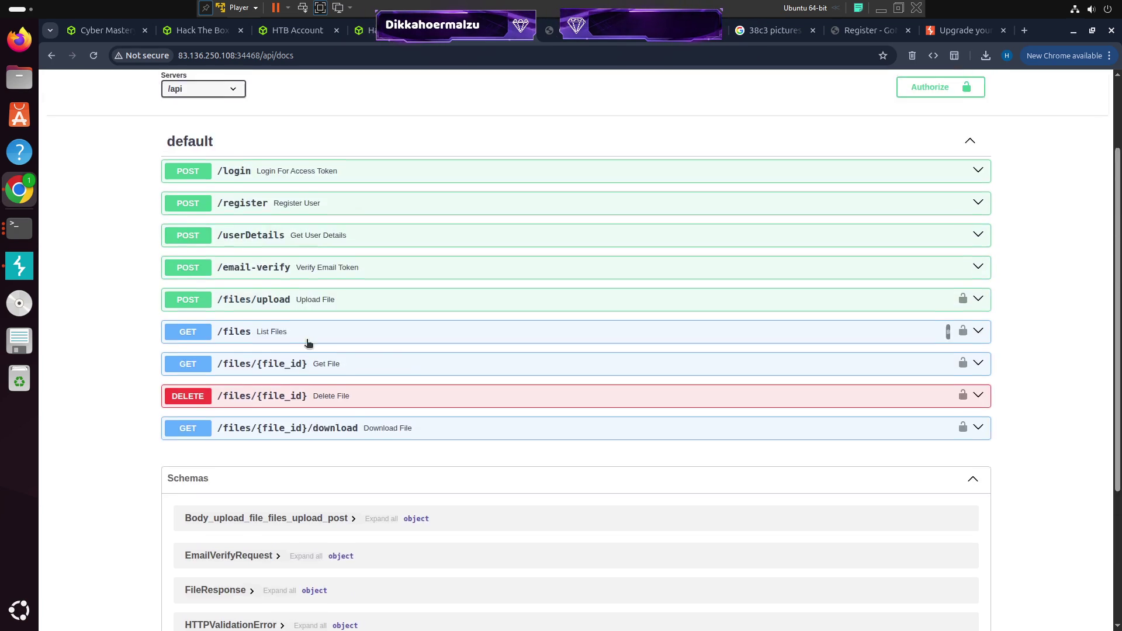
scroll(310, 343, up, 1)
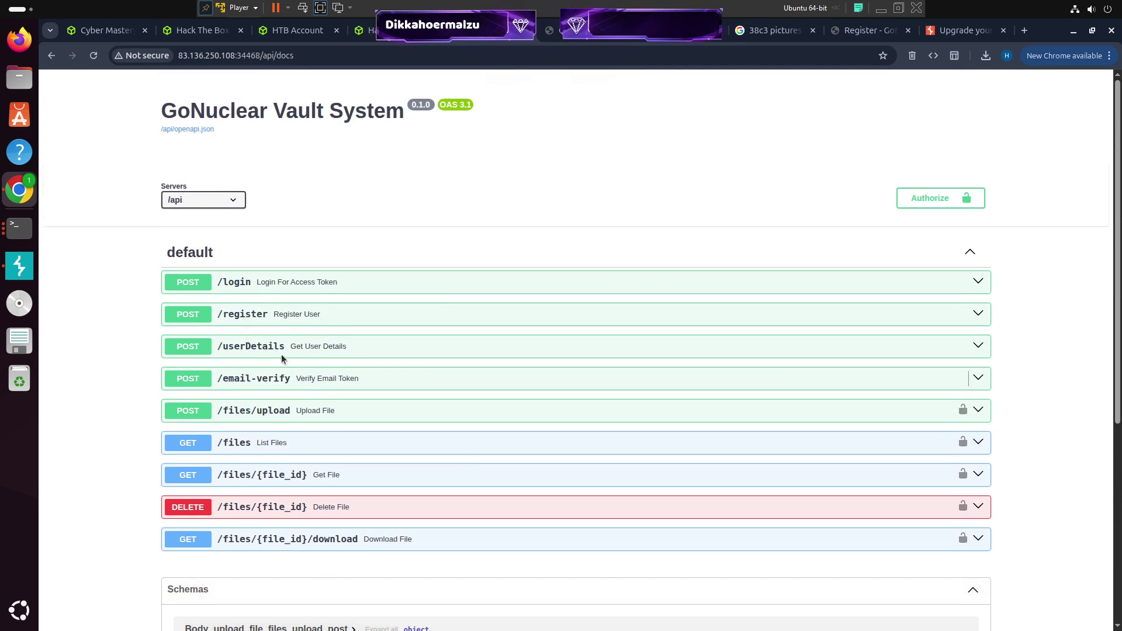
Step: Review the /login endpoint's email/password body, then expand POST /email-verify
click(312, 284)
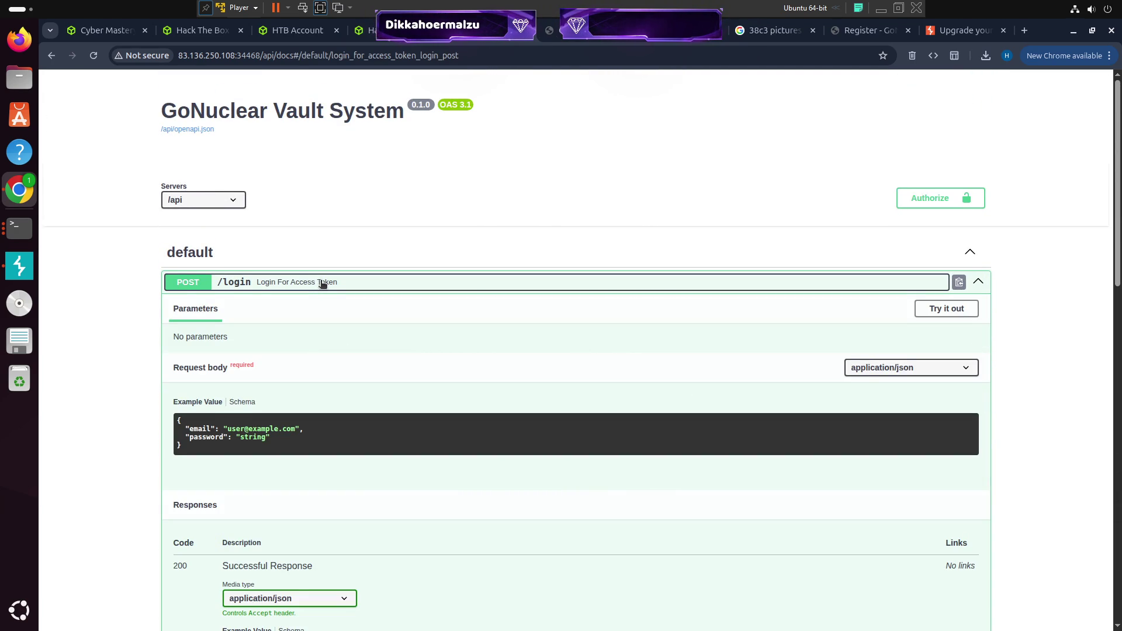
scroll(323, 291, down, 1)
scroll(325, 291, down, 1)
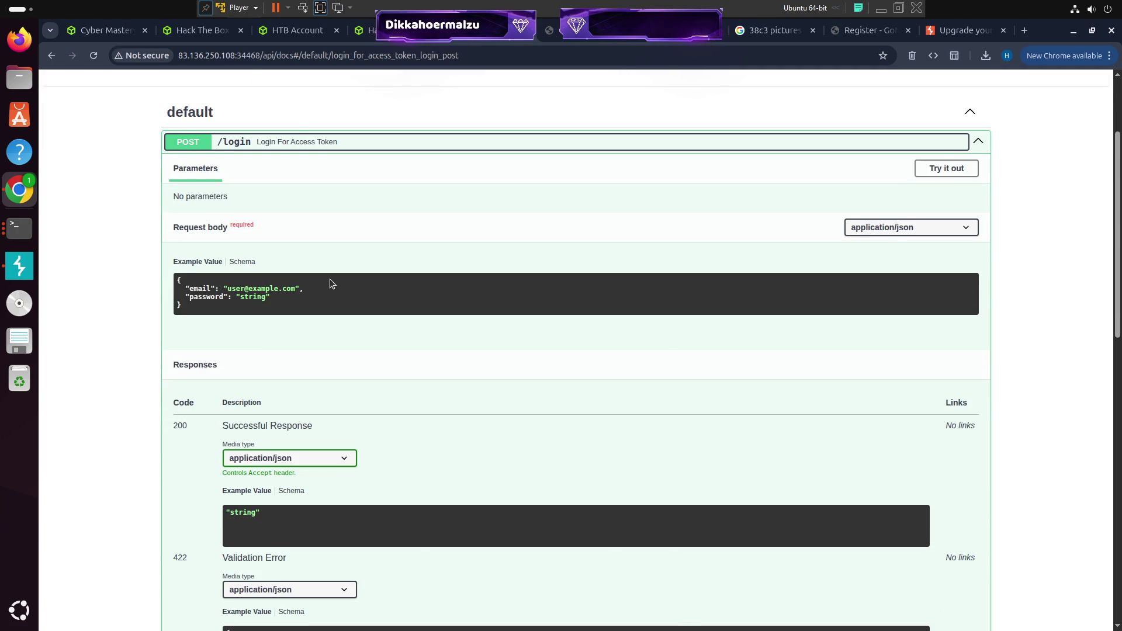
scroll(330, 279, down, 3)
scroll(330, 279, up, 1)
scroll(305, 143, up, 3)
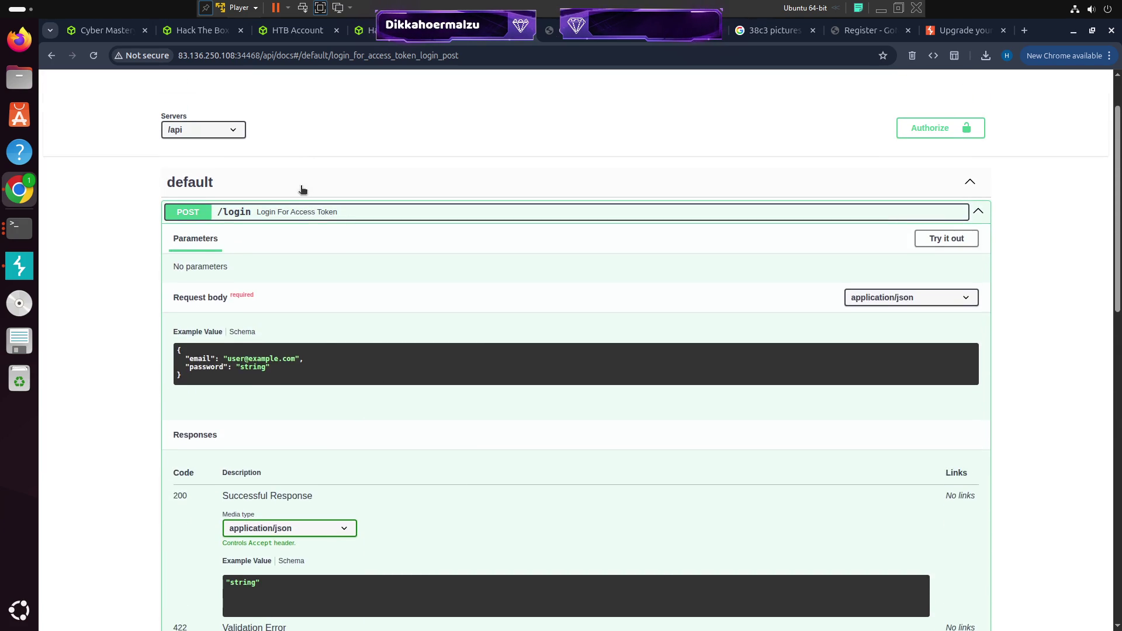
click(298, 212)
mouse_move(289, 308)
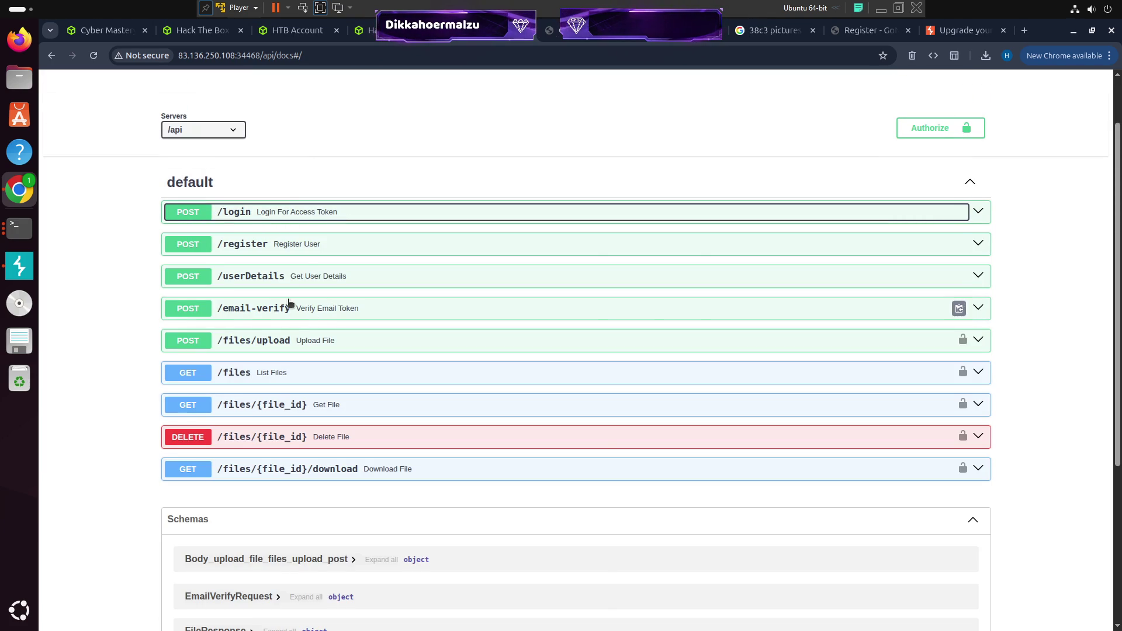
click(249, 313)
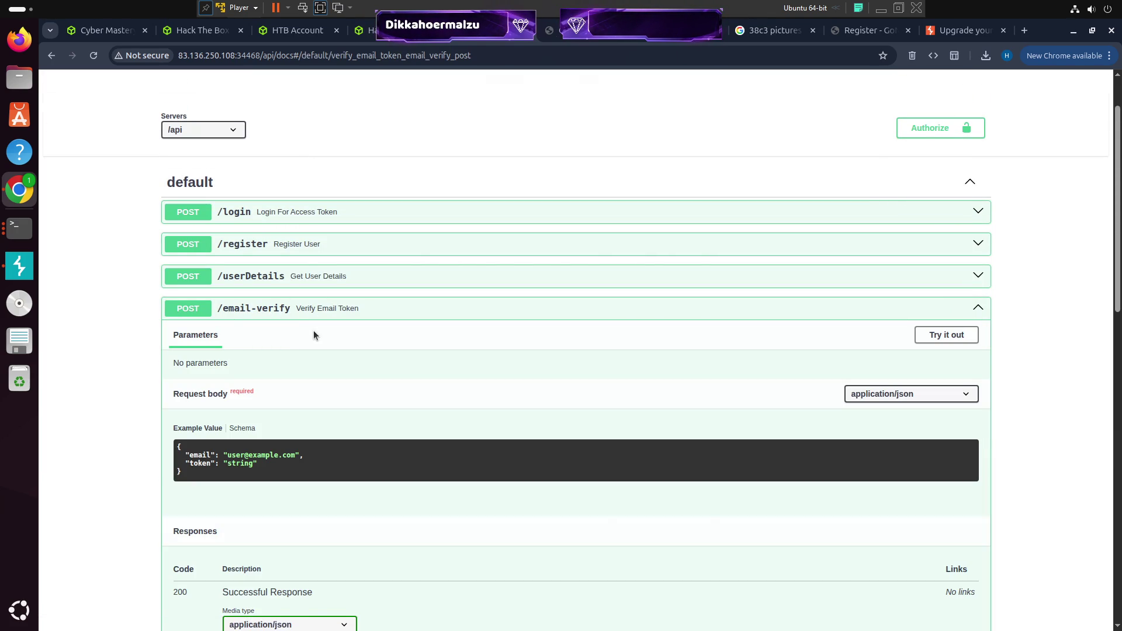
scroll(313, 331, down, 2)
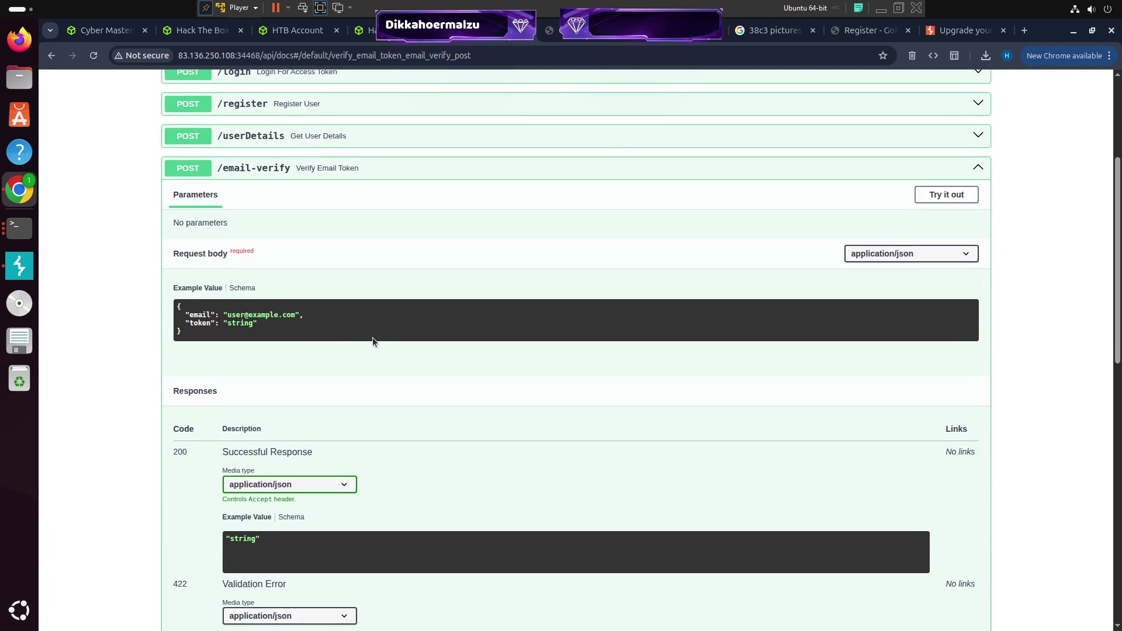
scroll(452, 281, up, 1)
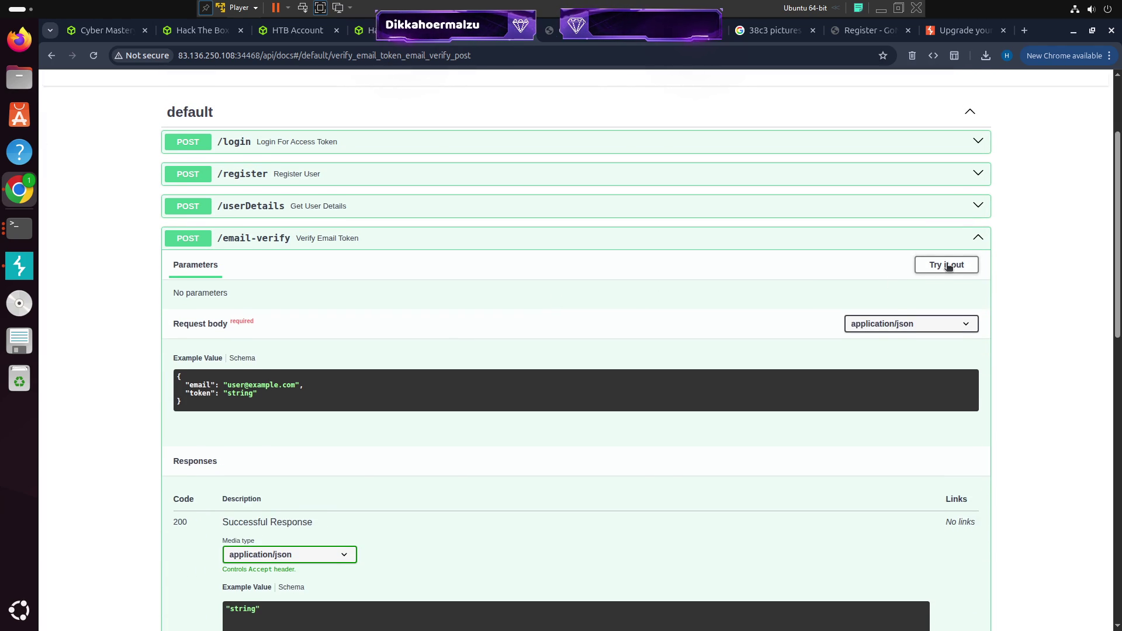
click(947, 264)
click(267, 385)
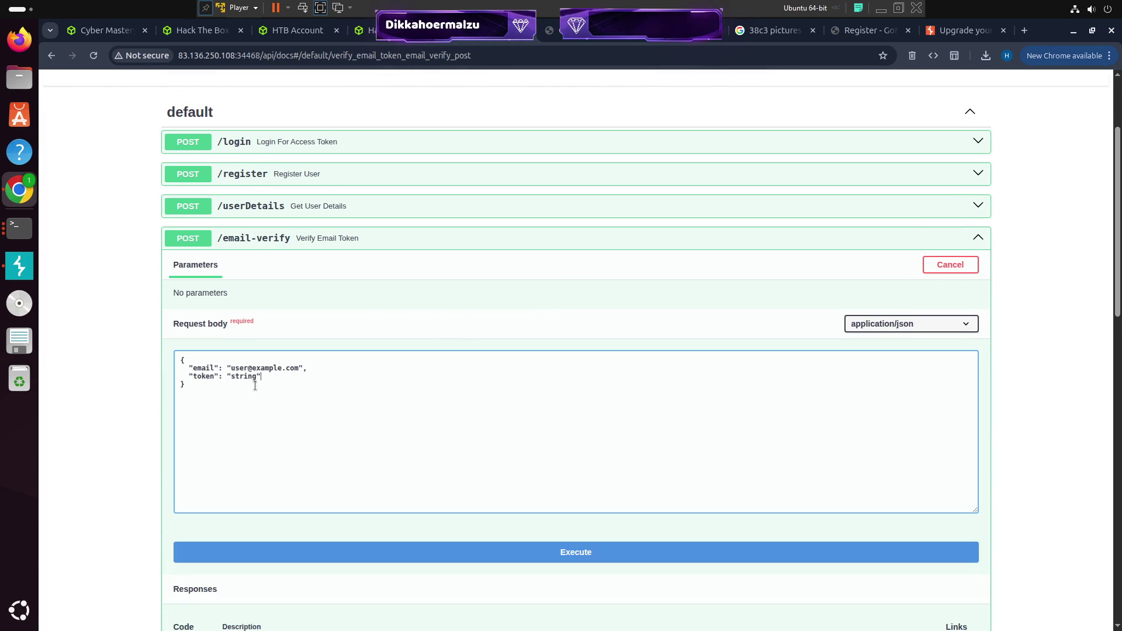
click(946, 264)
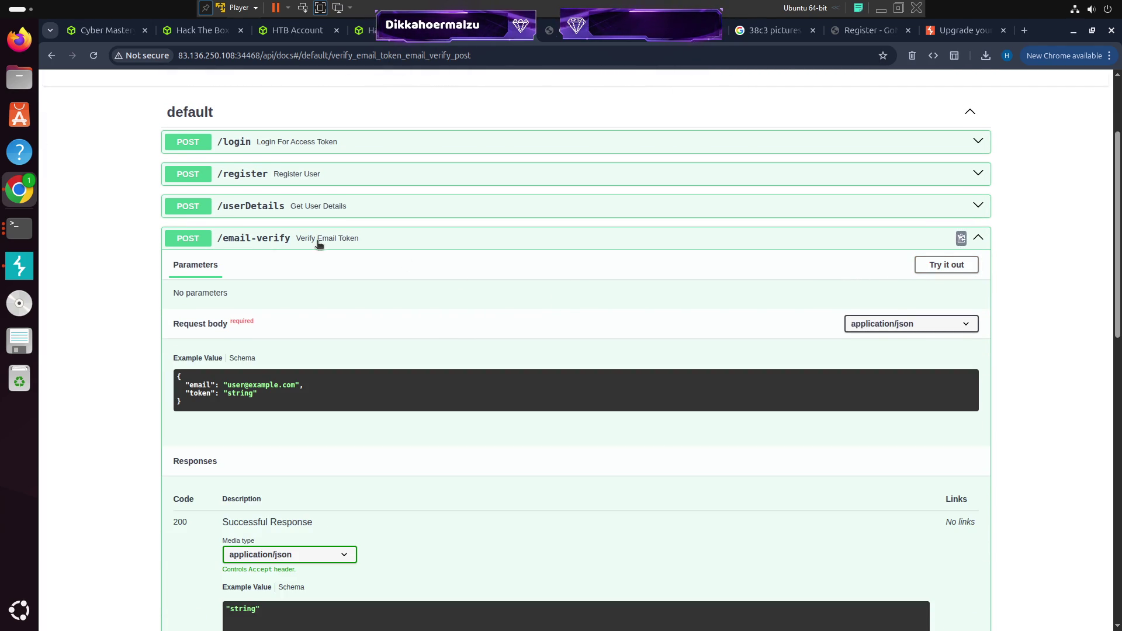
scroll(294, 314, down, 2)
scroll(290, 318, down, 2)
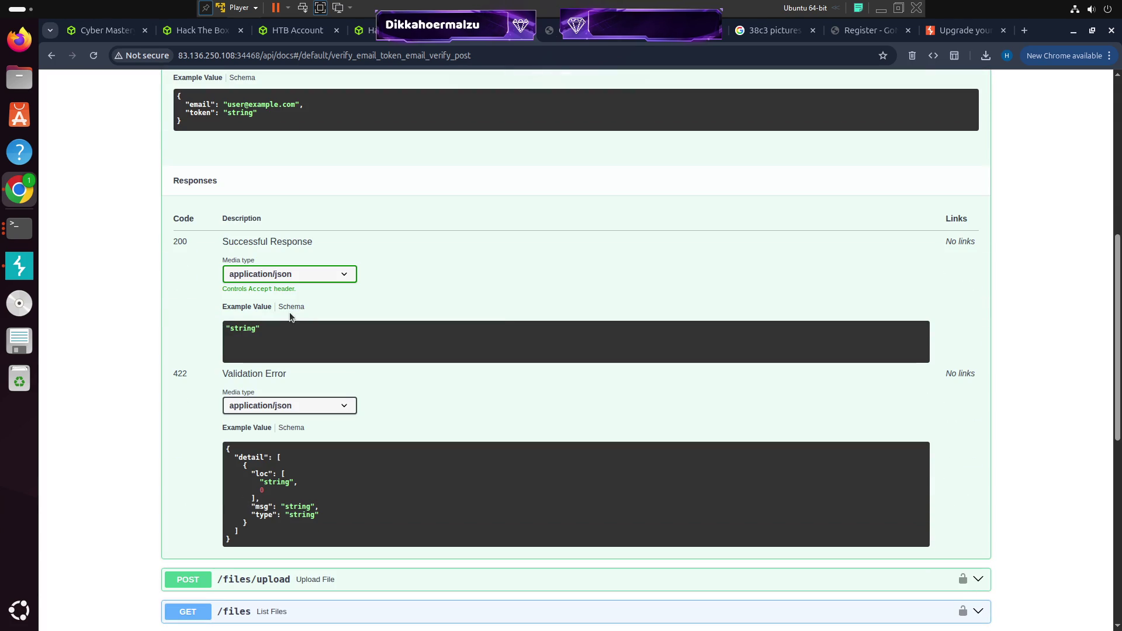
scroll(499, 323, up, 2)
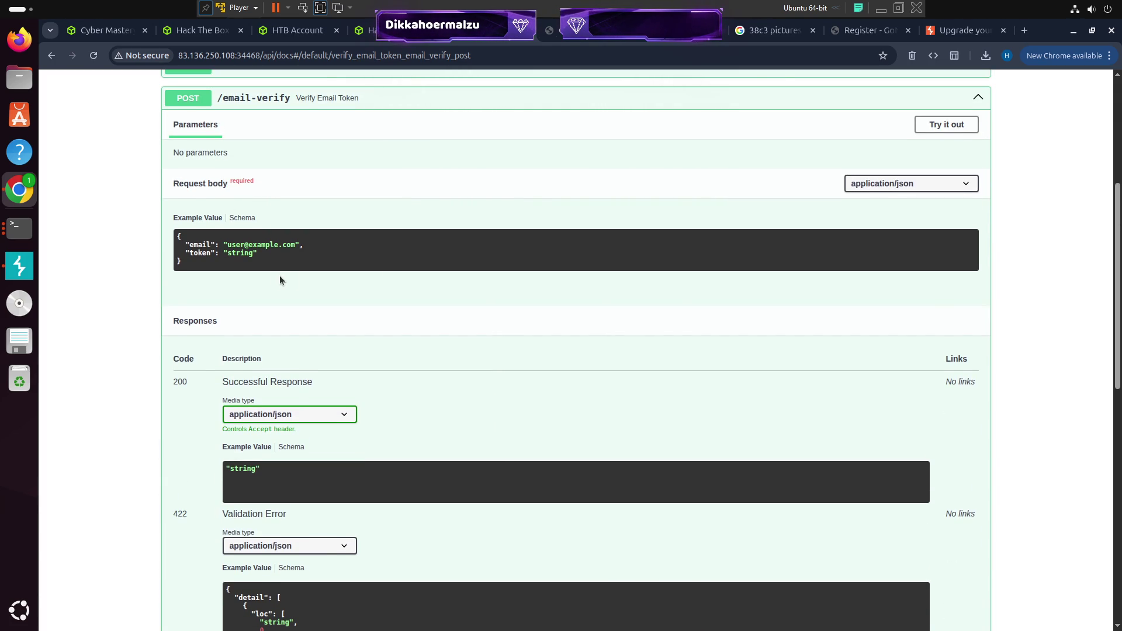
scroll(289, 274, up, 2)
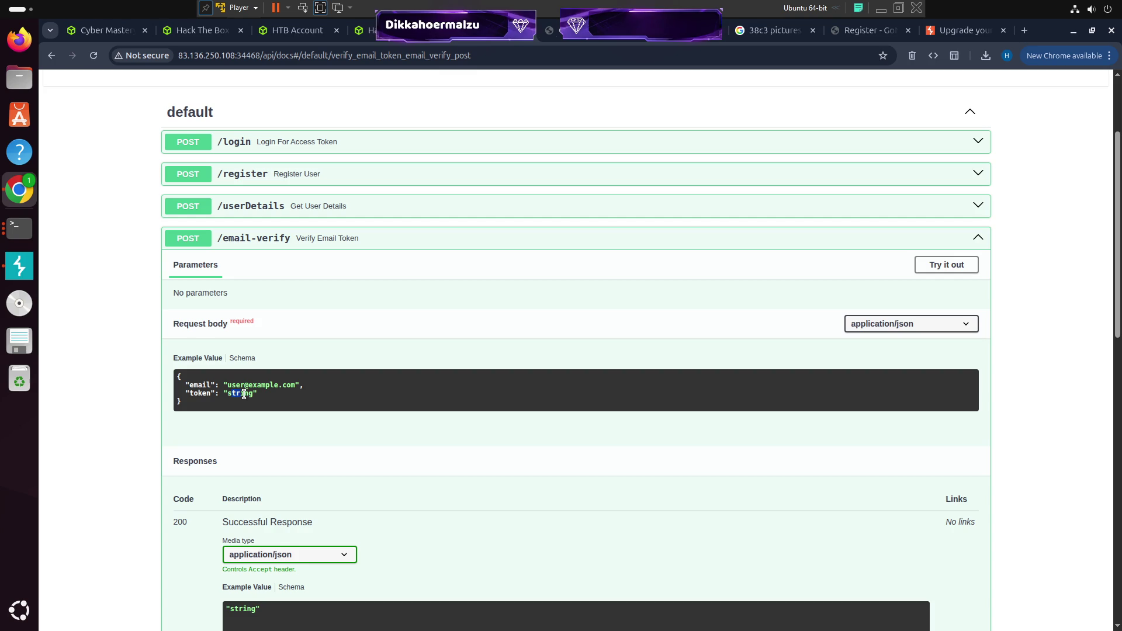
scroll(249, 384, up, 2)
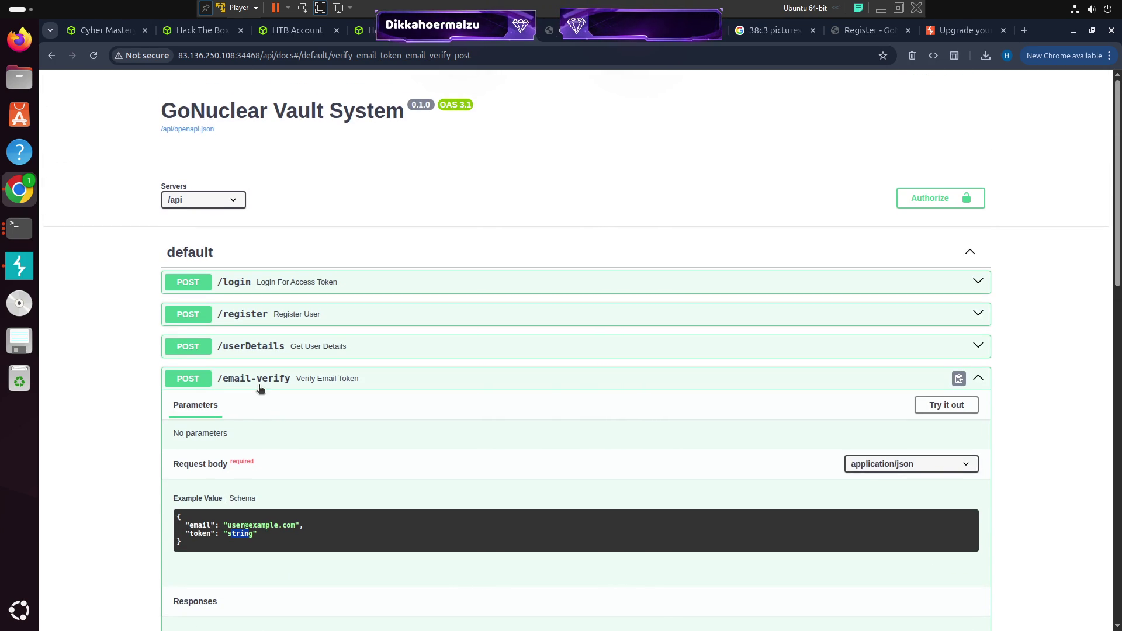
scroll(258, 385, down, 2)
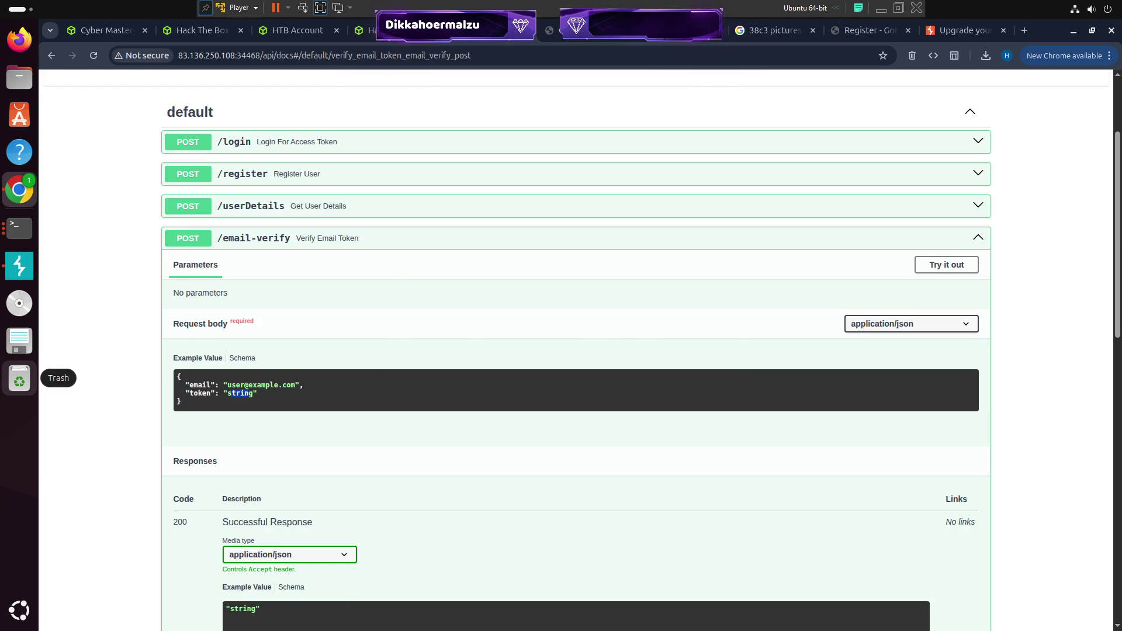
click(946, 264)
Step: Execute the email-verify request with its default example body
click(242, 366)
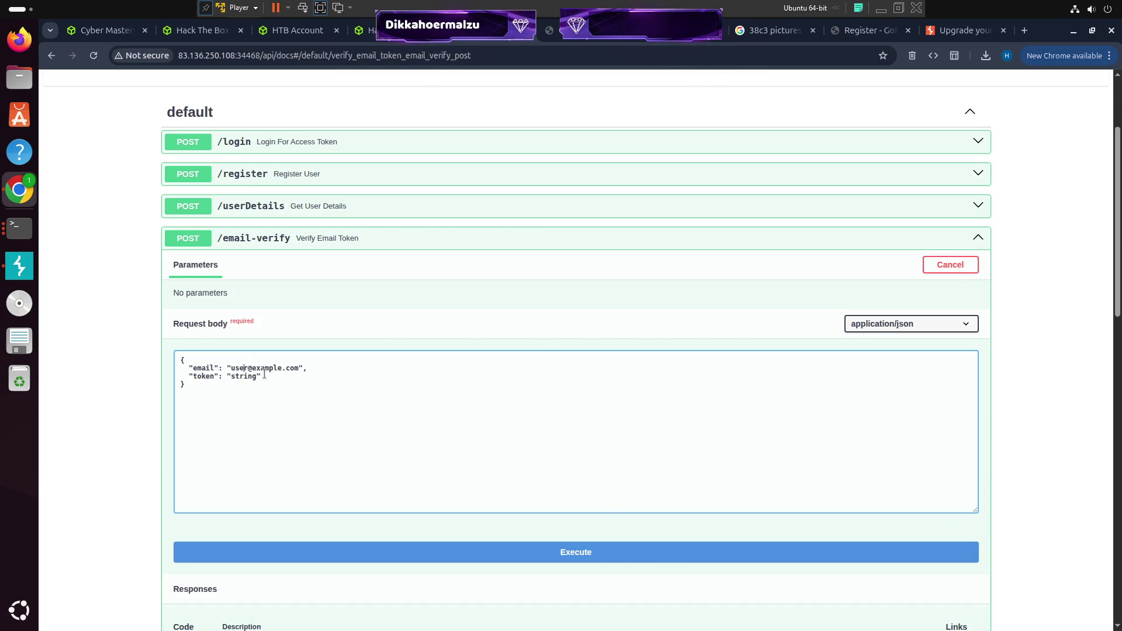
click(353, 374)
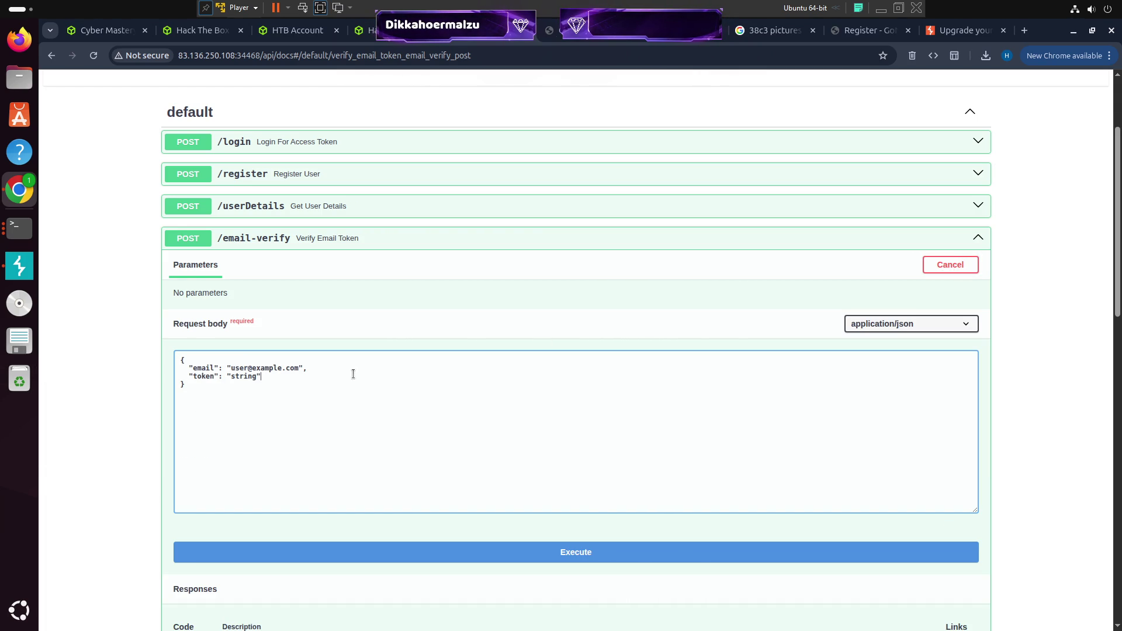
scroll(604, 468, down, 2)
click(562, 416)
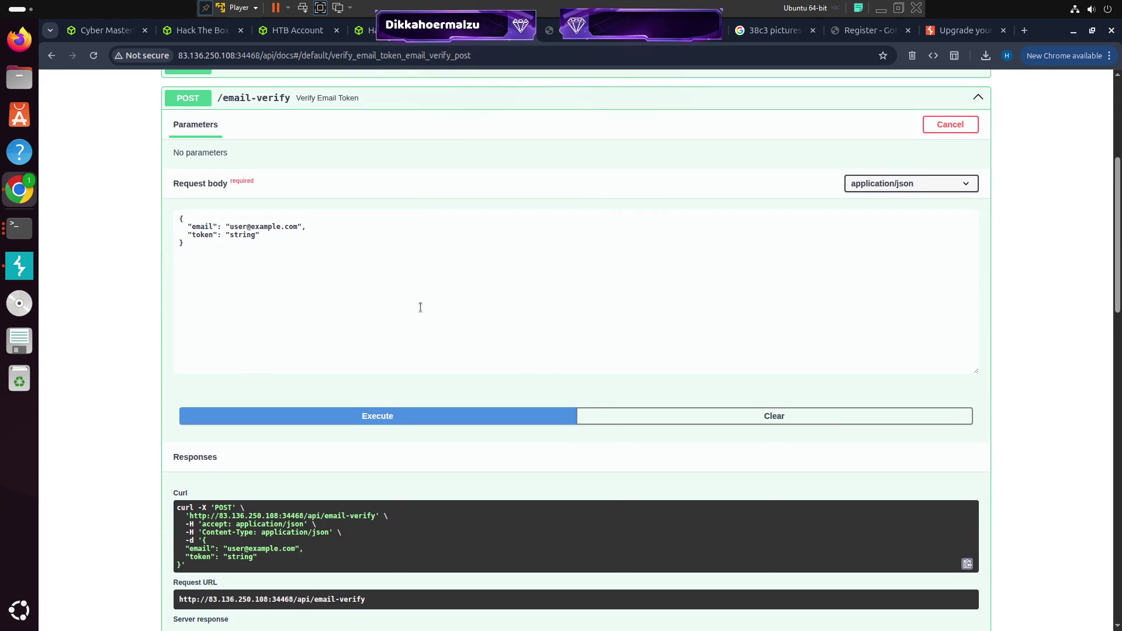
scroll(419, 307, down, 2)
scroll(422, 307, down, 1)
scroll(422, 316, down, 1)
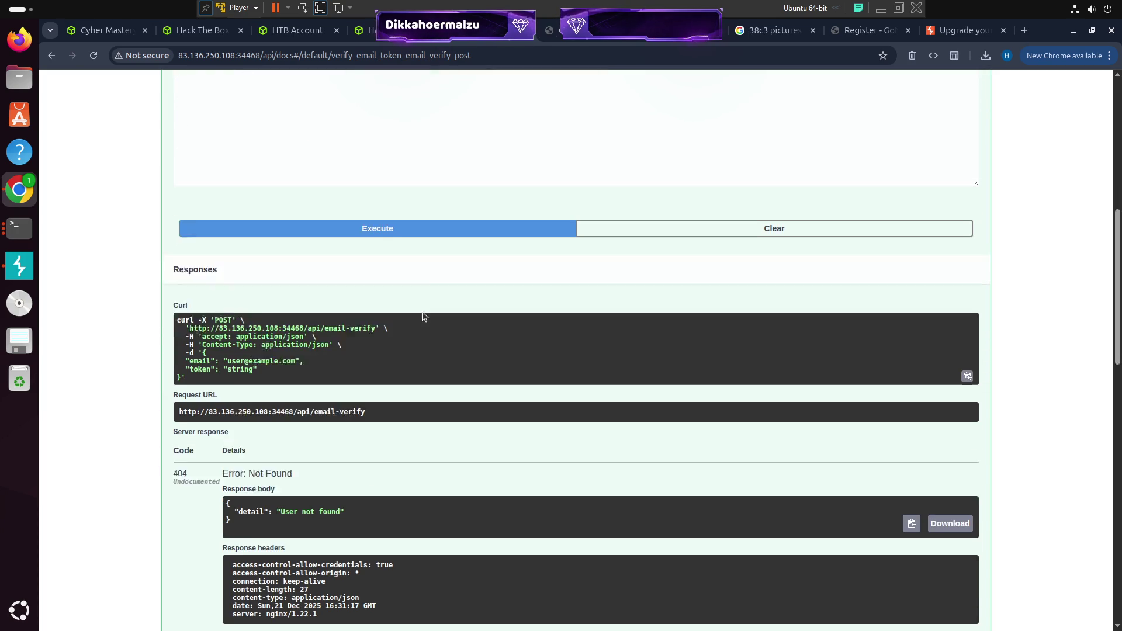
scroll(237, 505, down, 3)
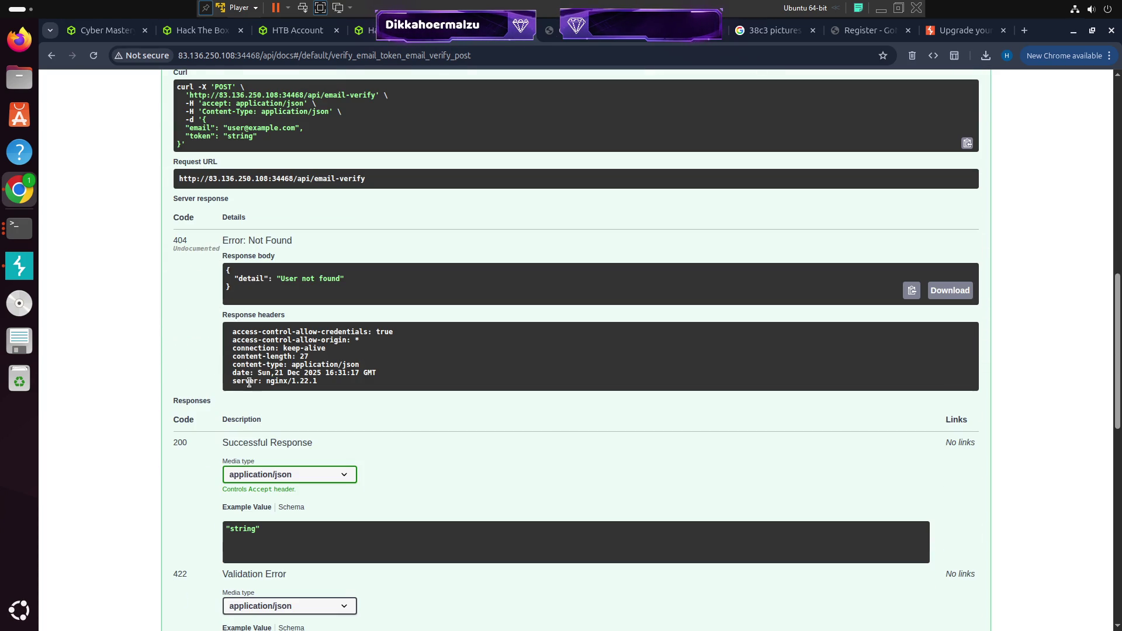
scroll(255, 171, up, 5)
double_click(245, 156)
text(test@example.com",)
double_click(268, 158)
text(test)
double_click(280, 159)
text(dee)
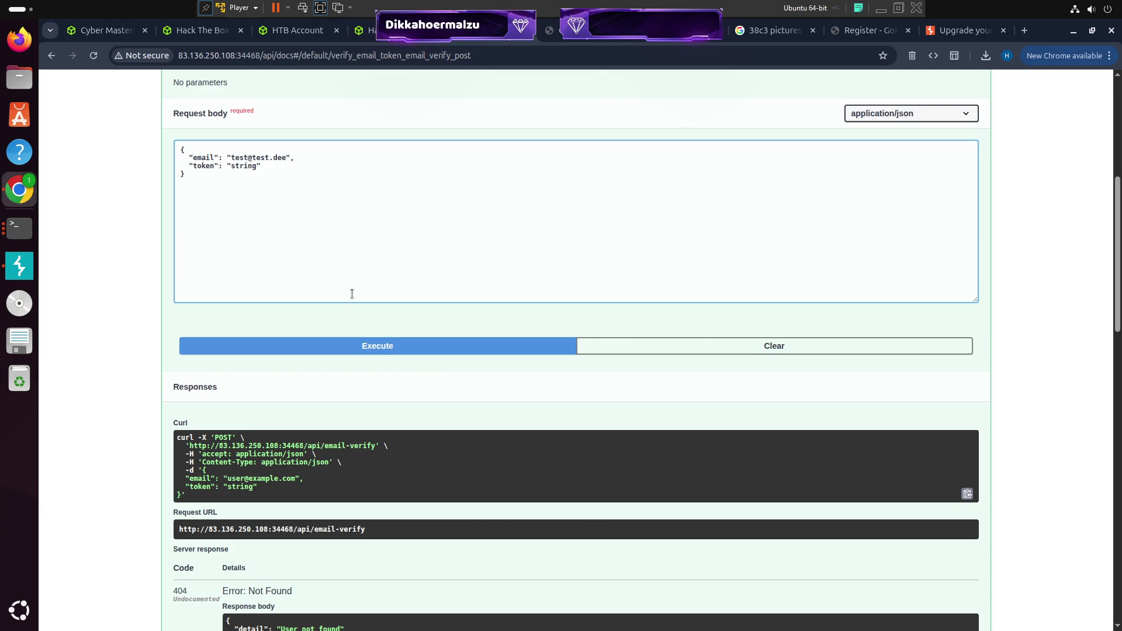
click(366, 347)
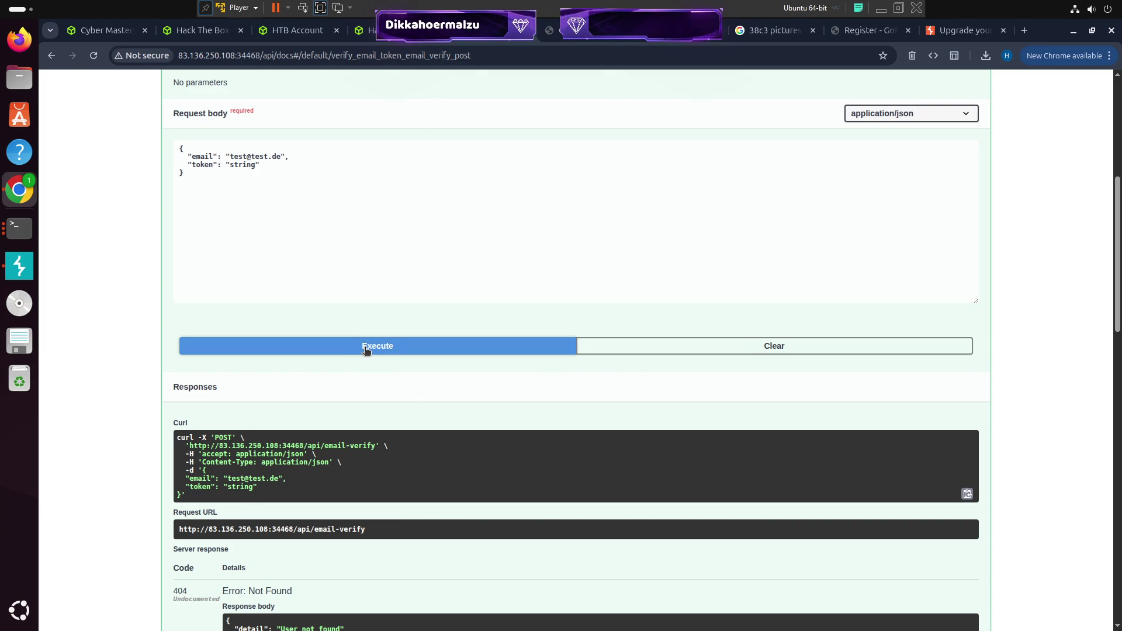
scroll(410, 429, down, 3)
scroll(380, 389, down, 2)
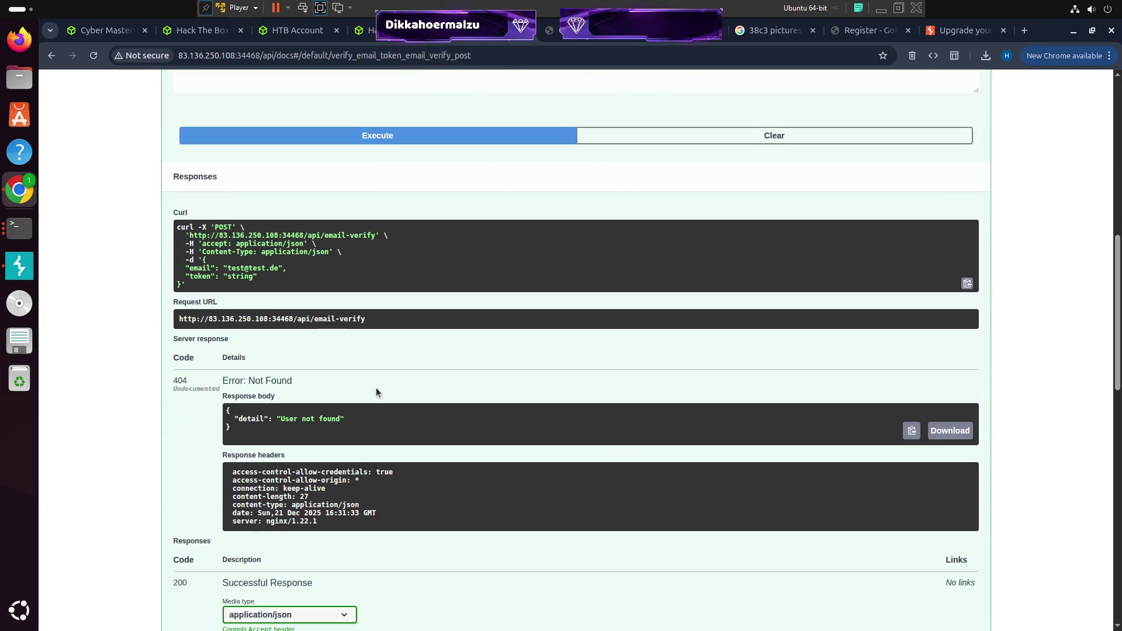
scroll(370, 387, up, 5)
Step: Select the placeholder token value and glance at the API servers list
click(235, 166)
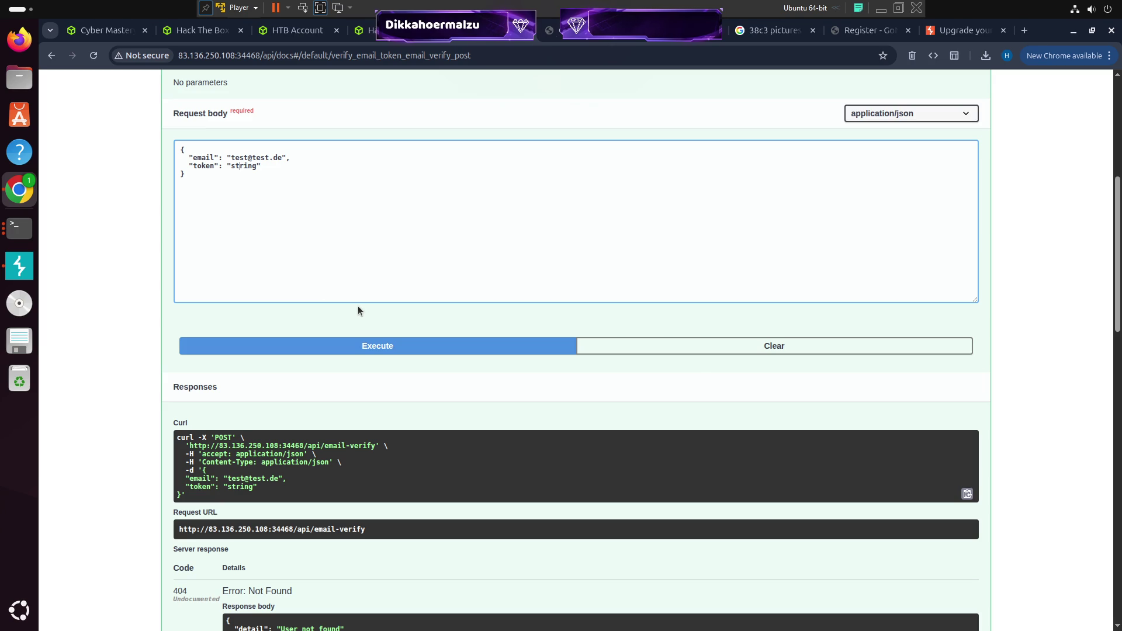
key(ctrl+Left)
key(ctrl+shift+Right)
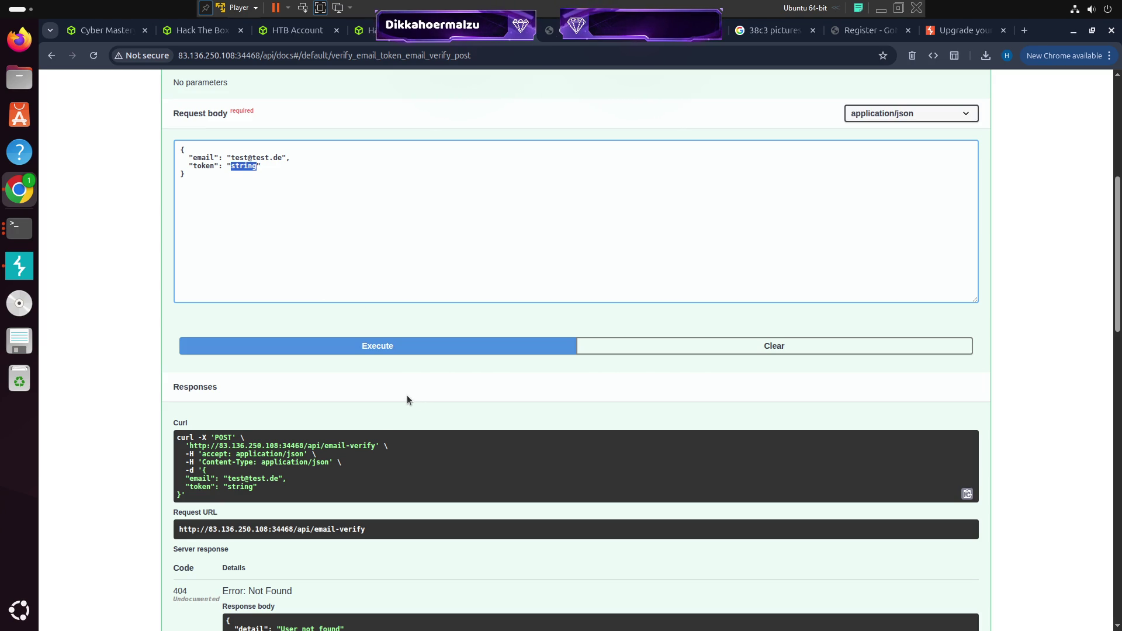
scroll(407, 396, up, 3)
scroll(408, 398, up, 1)
scroll(408, 403, up, 1)
click(202, 199)
click(180, 216)
scroll(537, 332, down, 5)
scroll(536, 334, down, 3)
scroll(532, 335, down, 2)
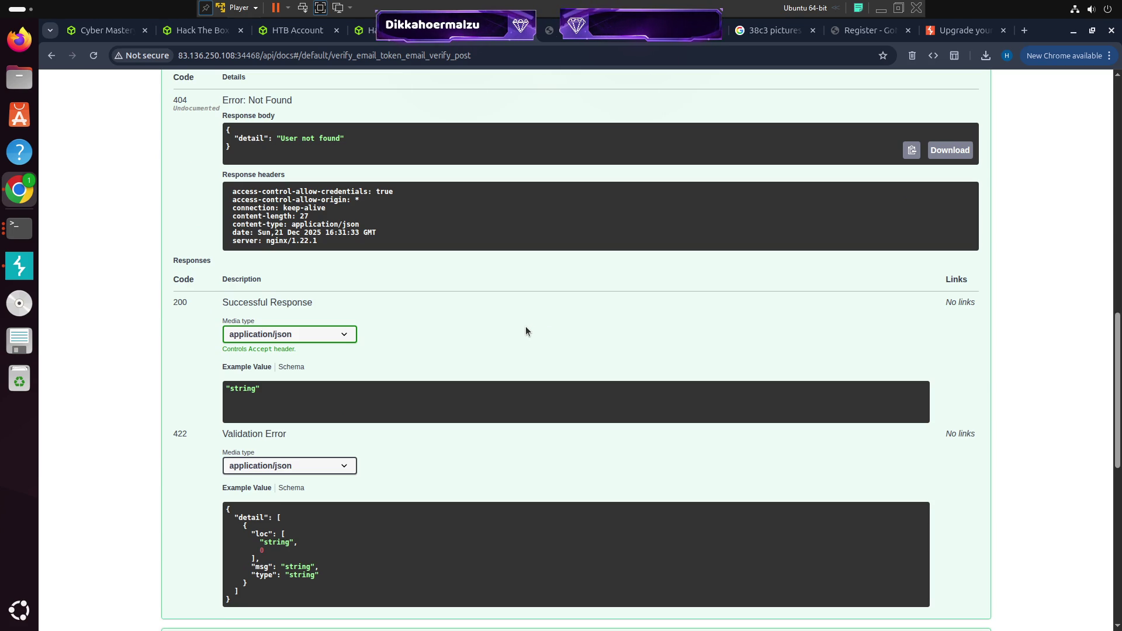
scroll(510, 346, up, 1)
scroll(507, 353, down, 1)
scroll(721, 331, up, 5)
scroll(721, 331, up, 5)
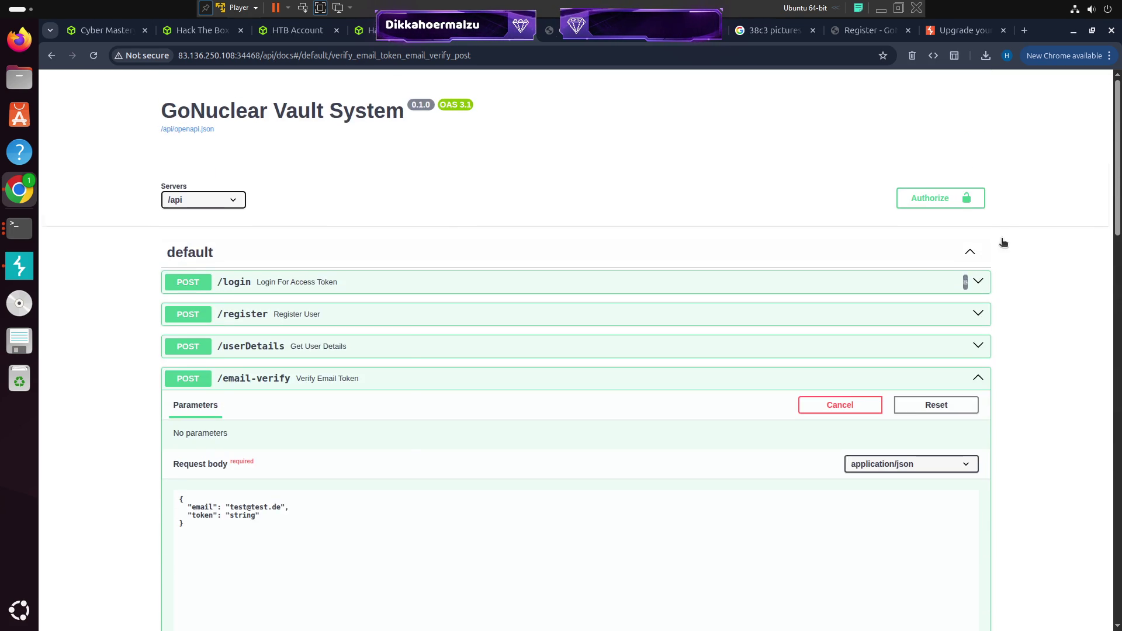
Step: Inspect the available authorizations dialog and close it without logging in
click(958, 202)
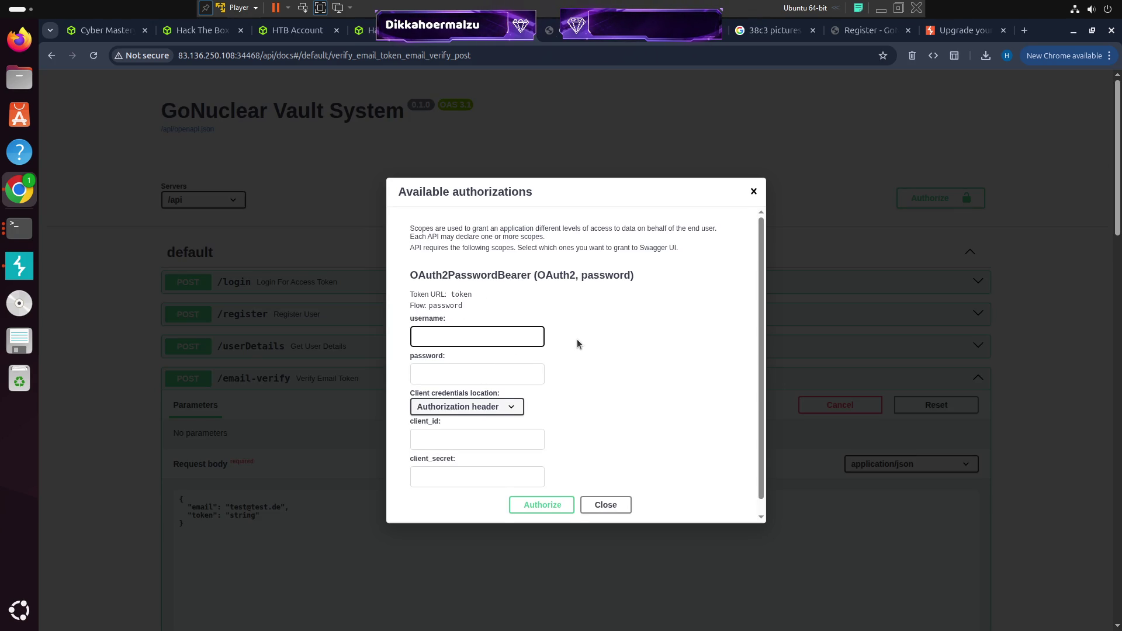
click(566, 360)
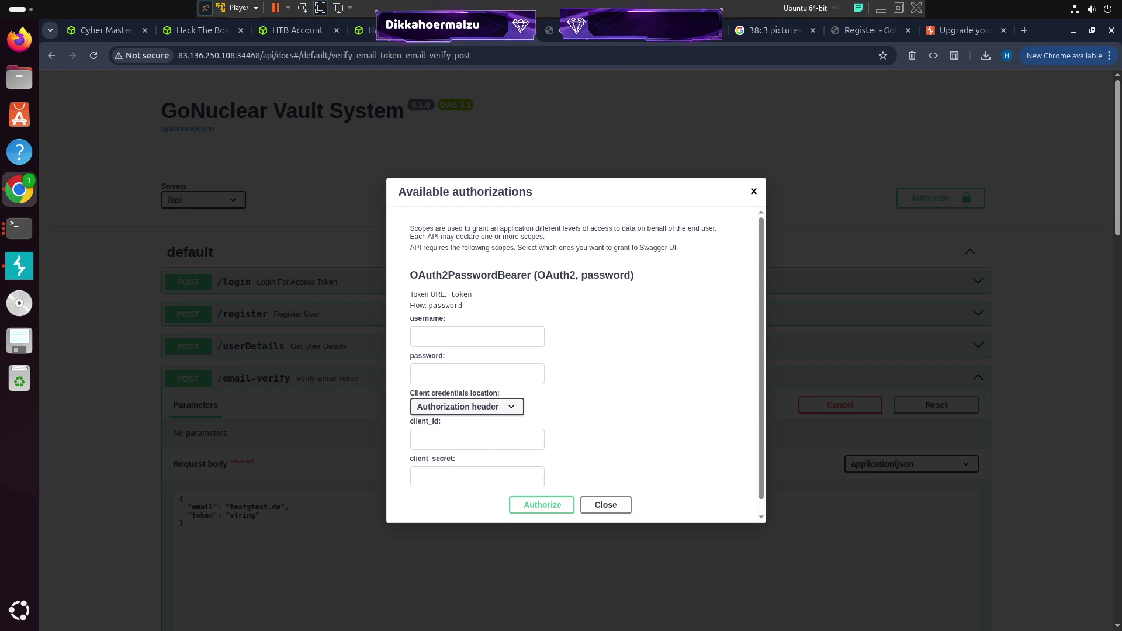
scroll(523, 403, down, 1)
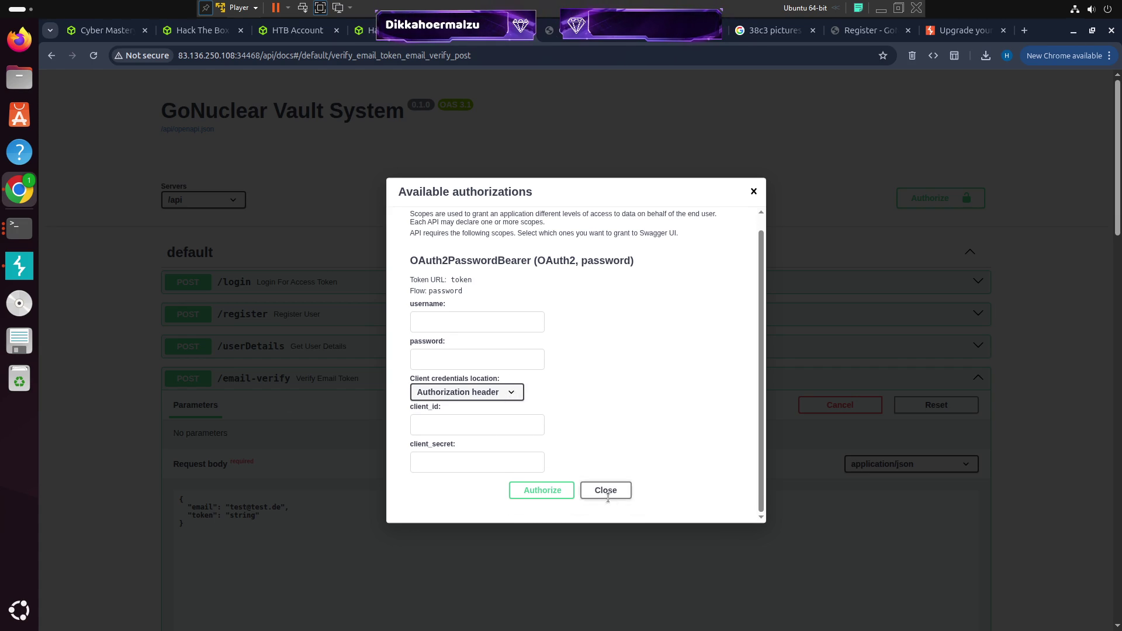
click(606, 493)
scroll(426, 354, down, 3)
scroll(427, 355, up, 1)
scroll(351, 333, up, 3)
click(289, 309)
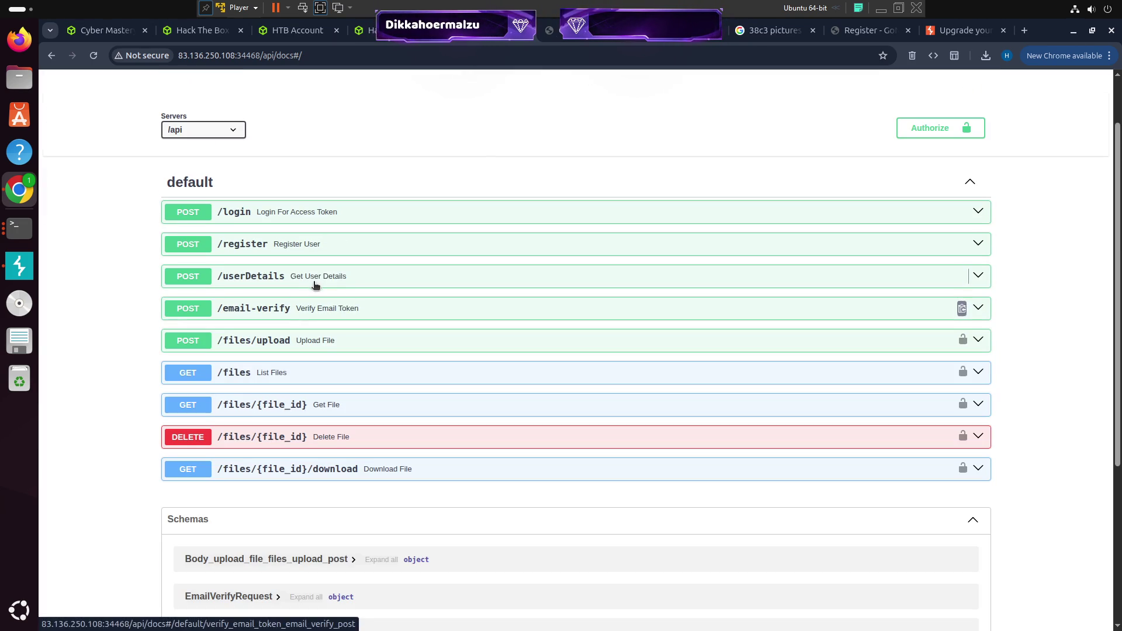
scroll(332, 373, down, 1)
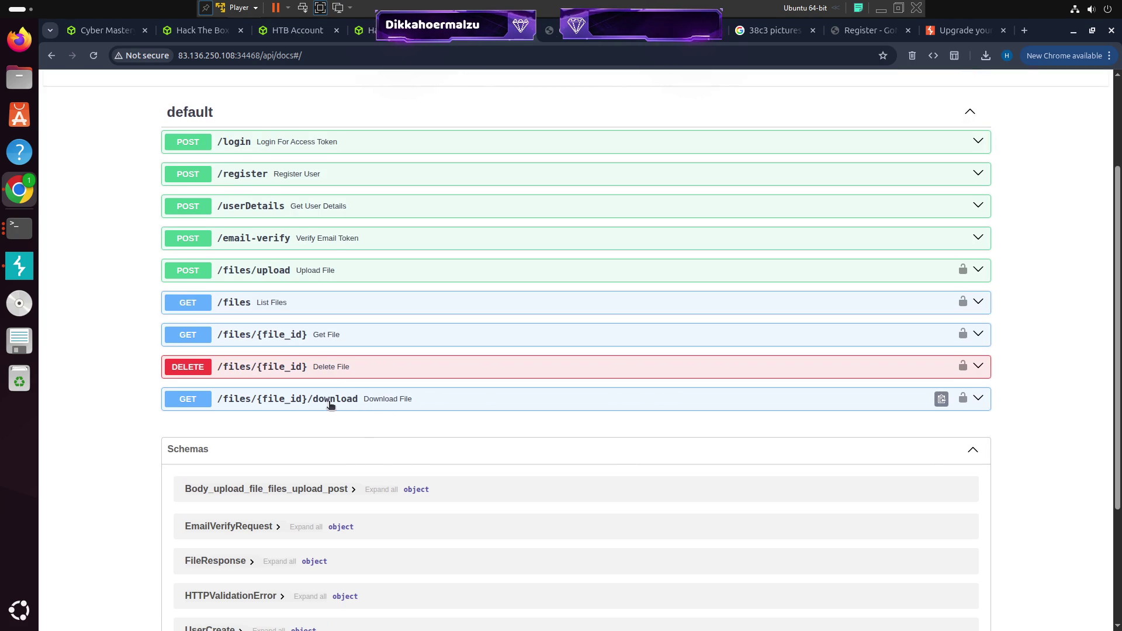
scroll(576, 326, up, 2)
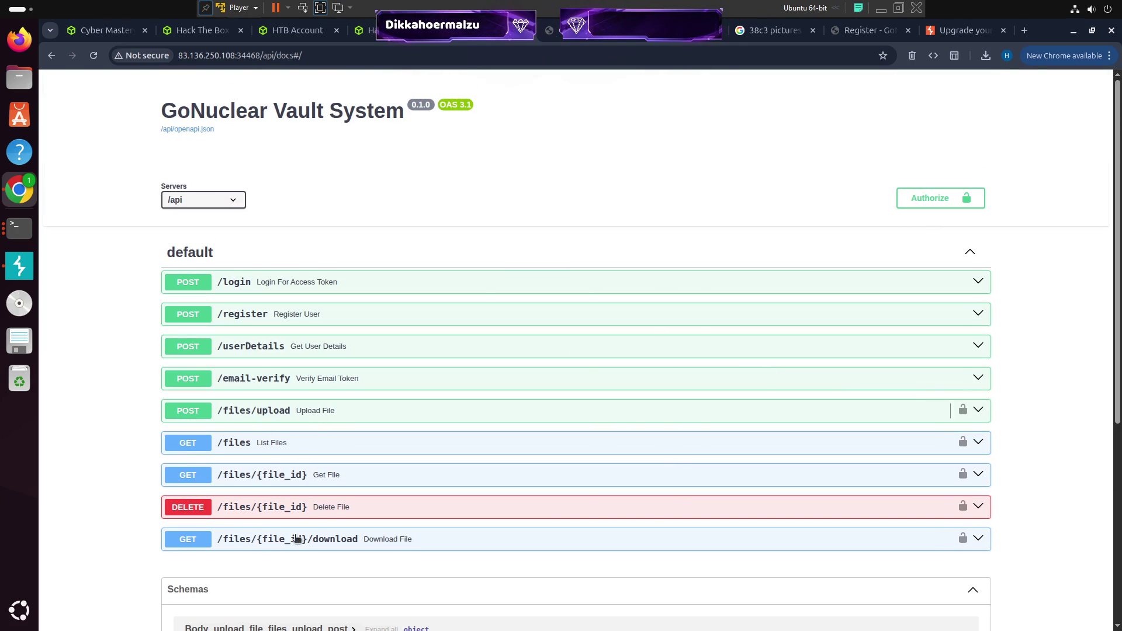
click(289, 382)
scroll(289, 376, down, 3)
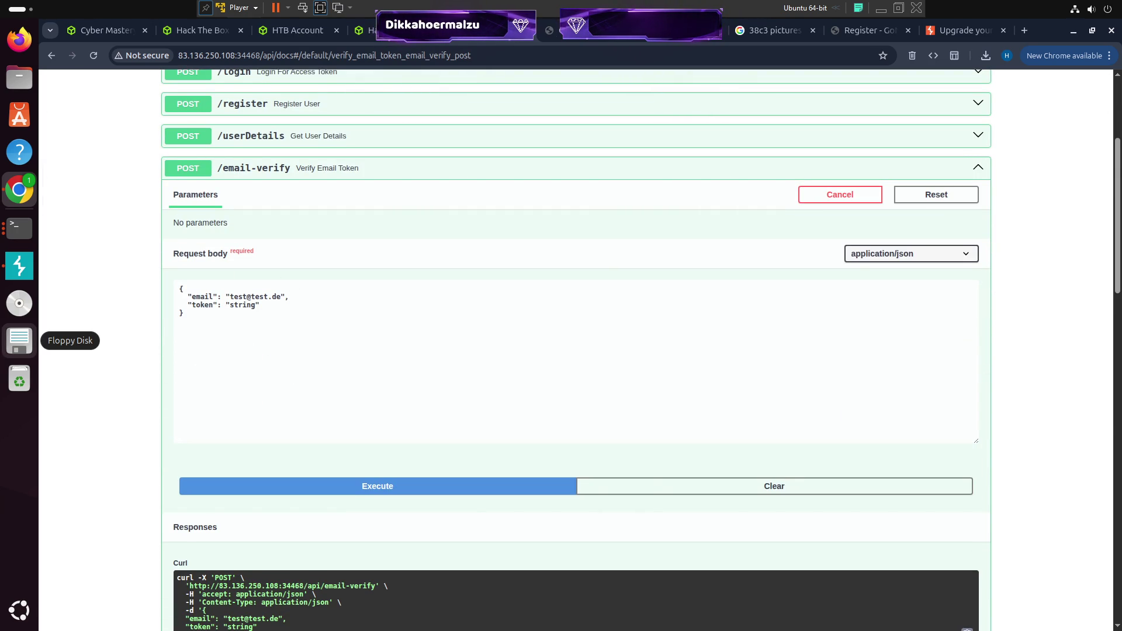
scroll(388, 301, up, 1)
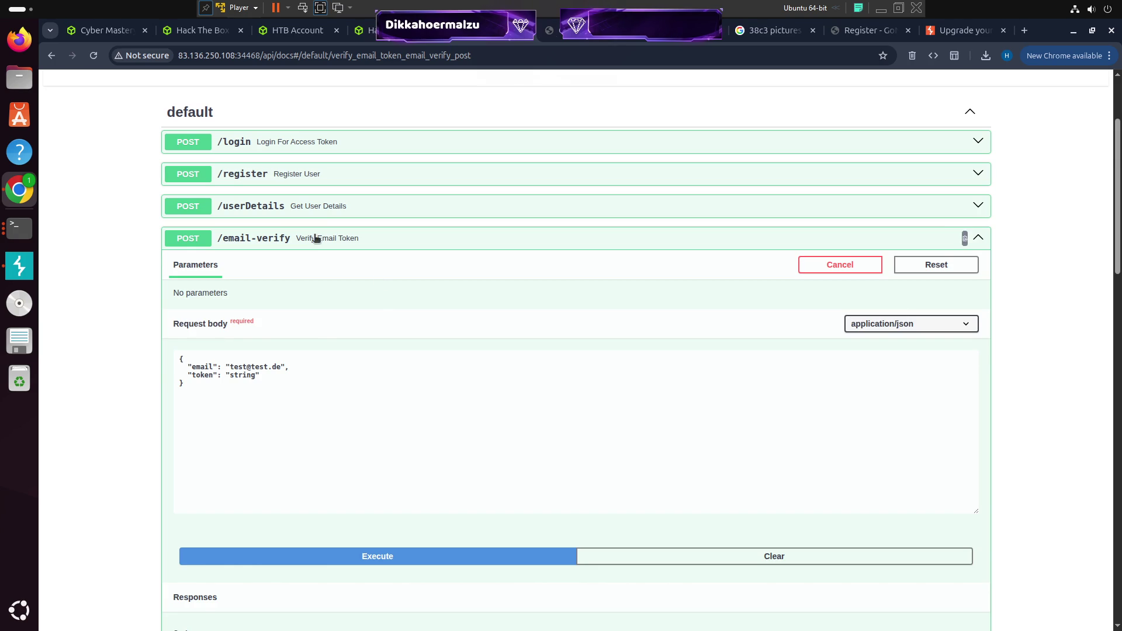
click(318, 239)
click(330, 244)
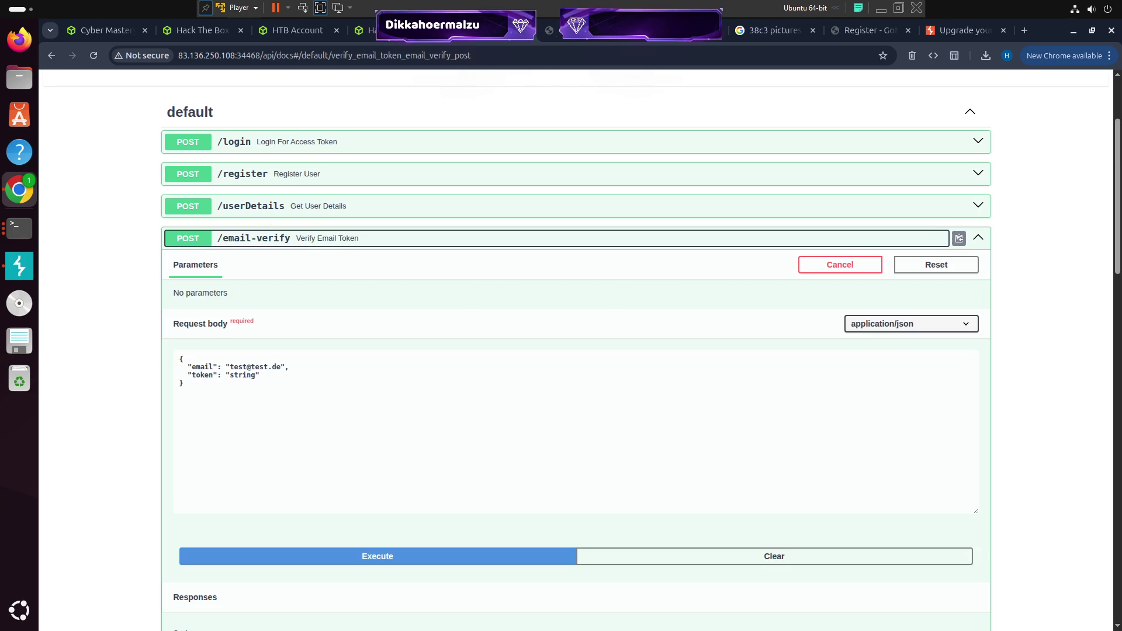
click(314, 209)
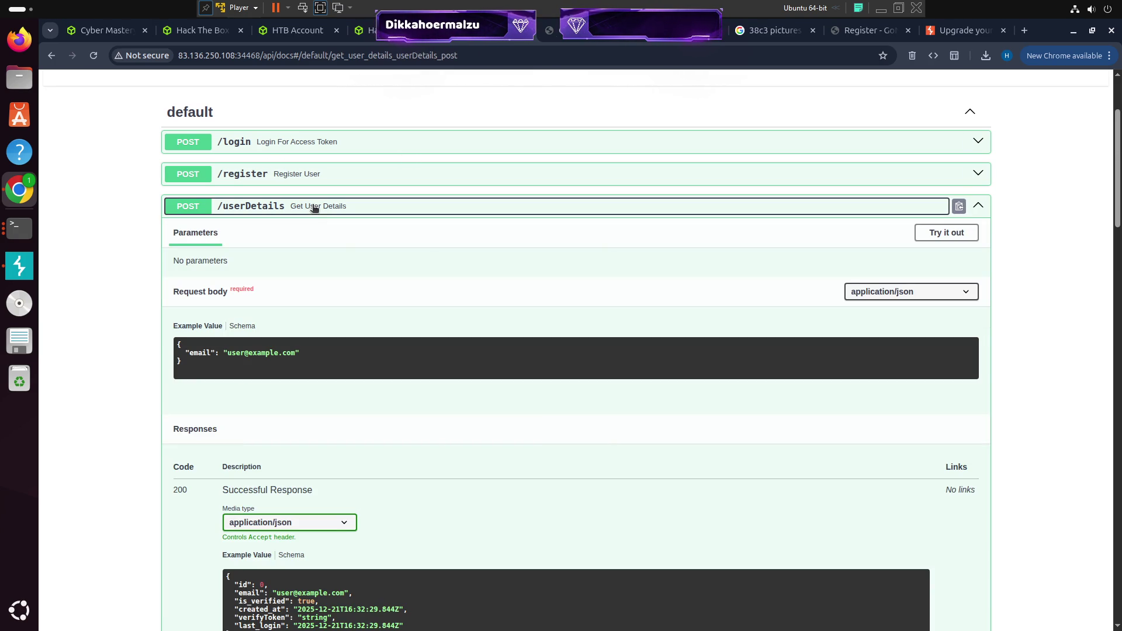
scroll(320, 223, down, 5)
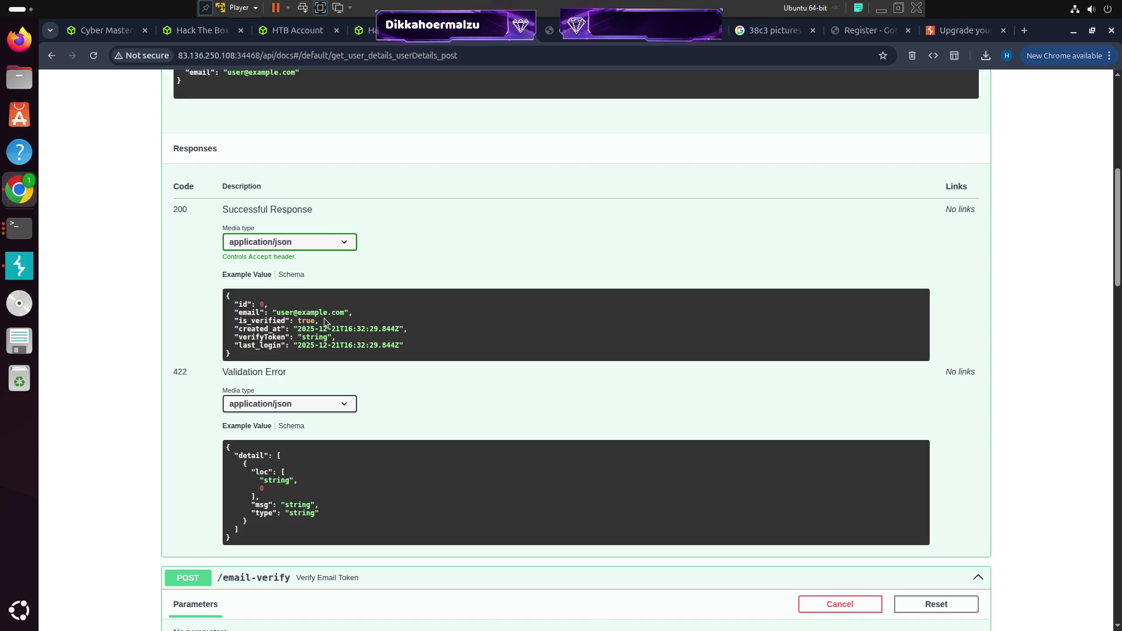
double_click(315, 337)
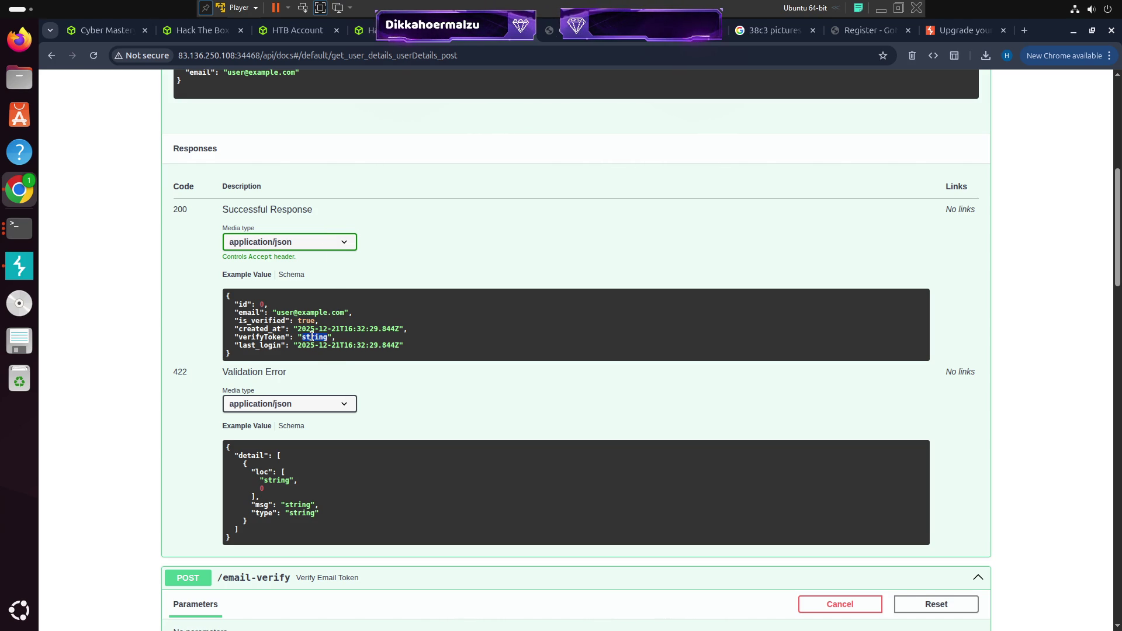
scroll(342, 332, up, 1)
scroll(341, 333, up, 3)
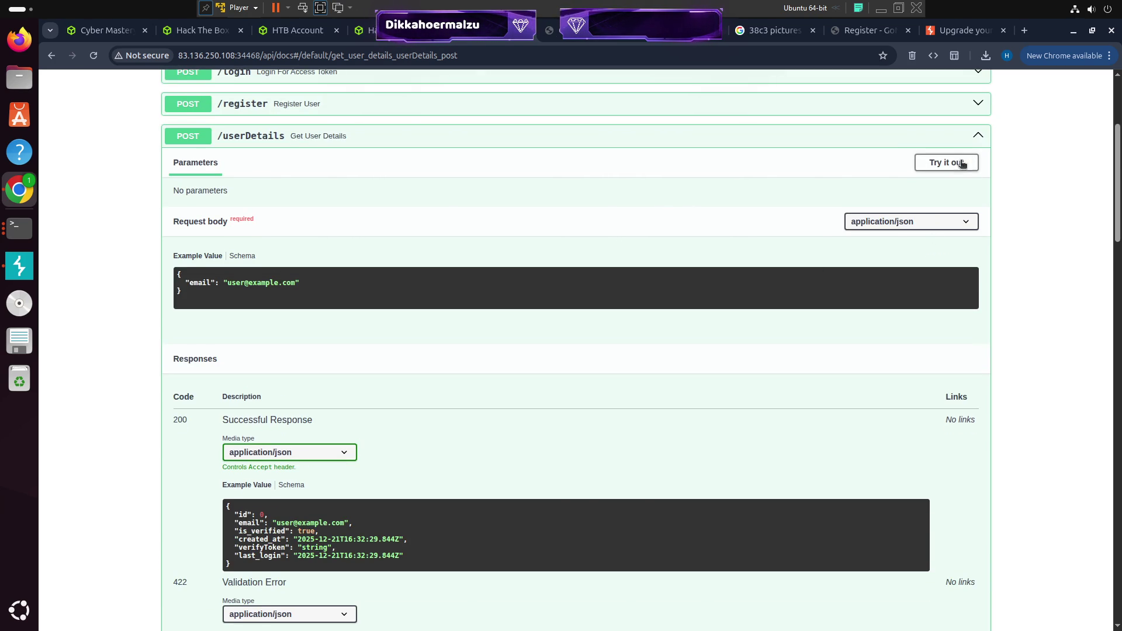
click(956, 162)
double_click(239, 264)
text(test)
double_click(266, 266)
text(test.de")
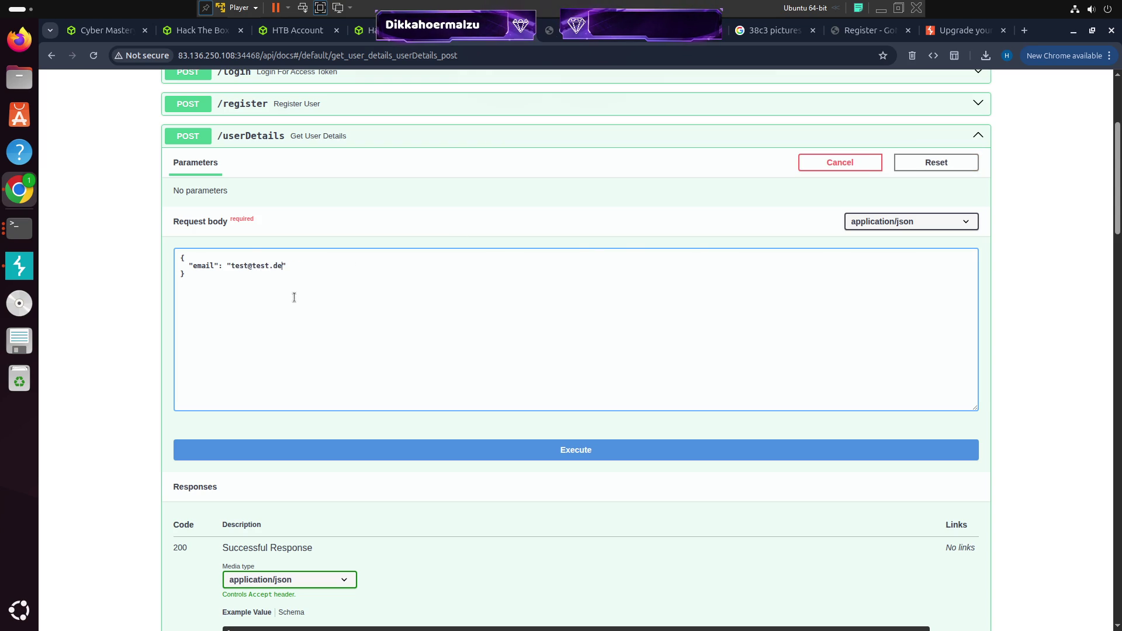
click(441, 453)
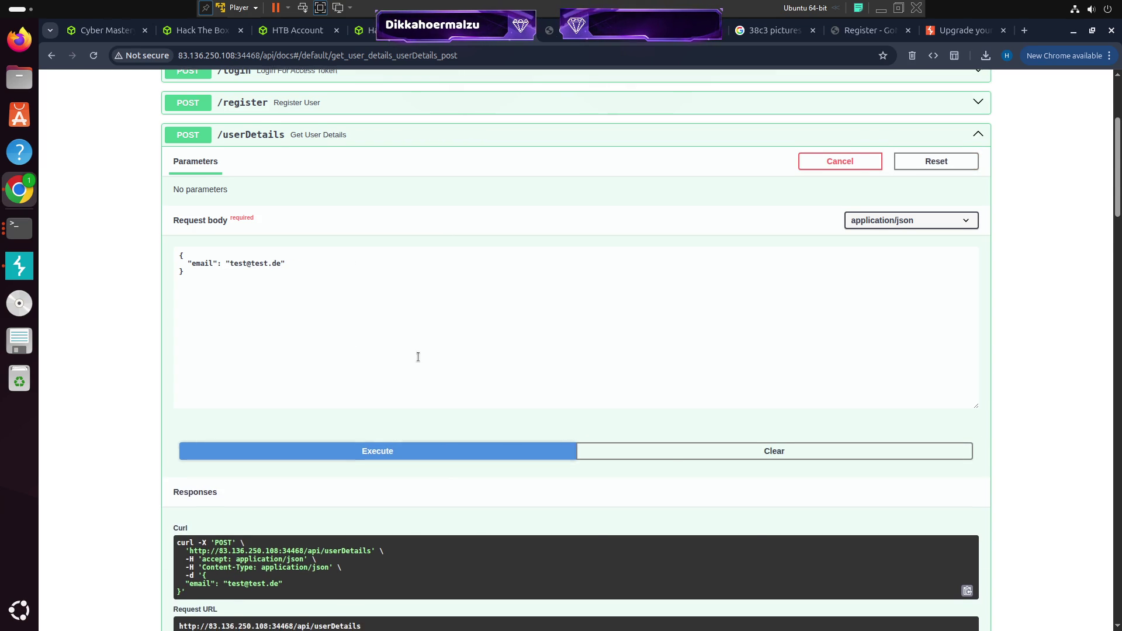
scroll(422, 360, down, 2)
scroll(410, 348, down, 3)
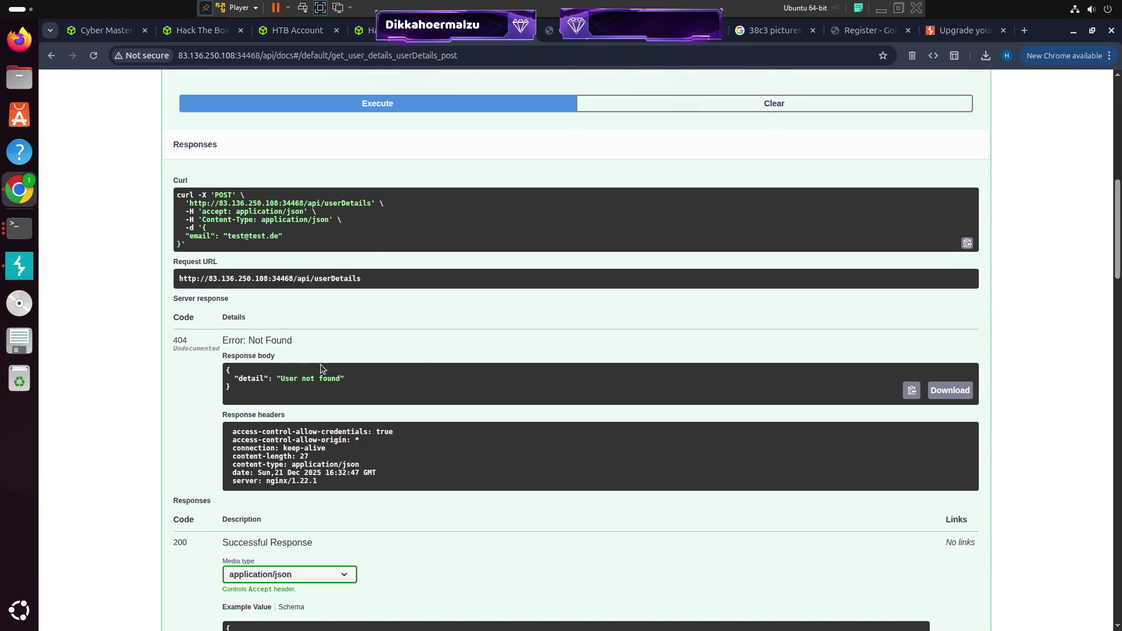
scroll(304, 371, up, 2)
scroll(281, 378, up, 2)
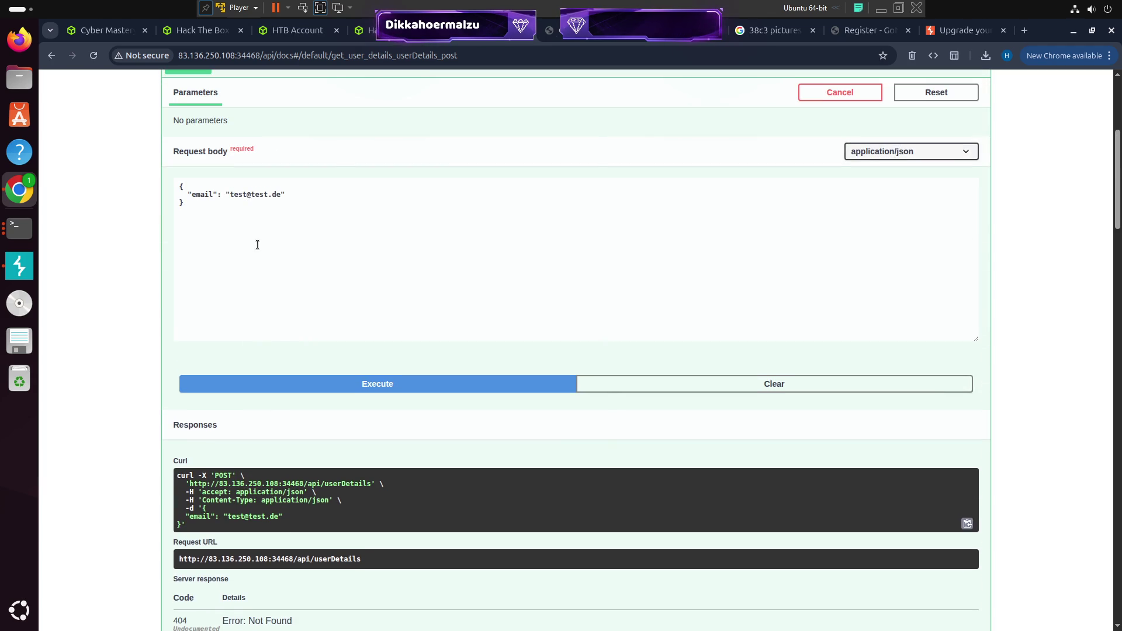
Step: Collapse Get User Details and expand the Register User endpoint
double_click(256, 196)
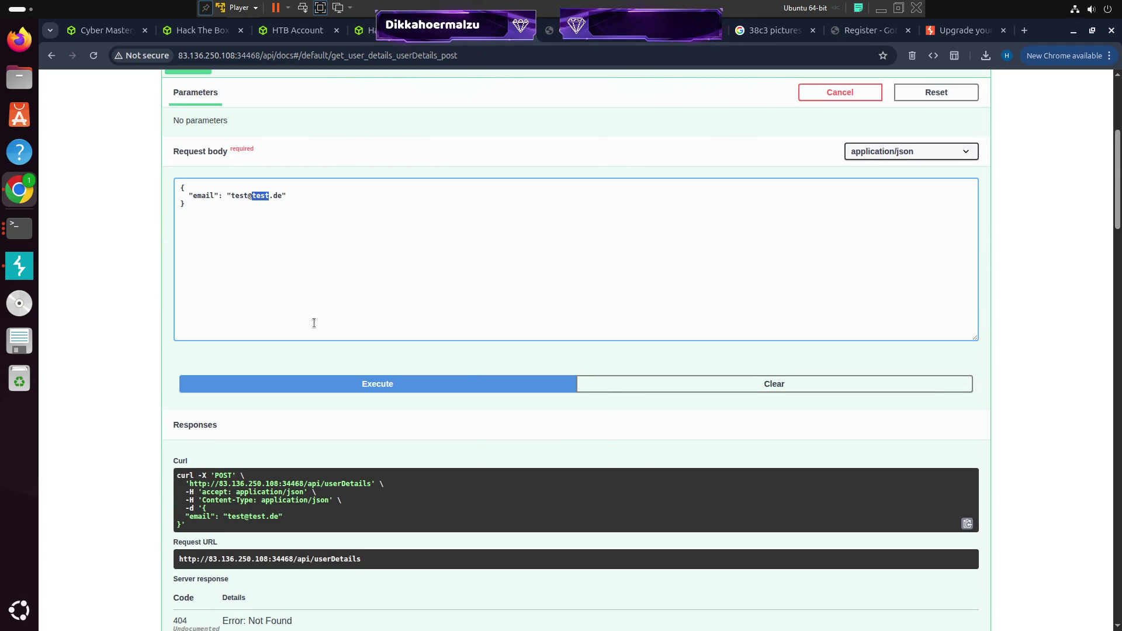
scroll(392, 300, up, 2)
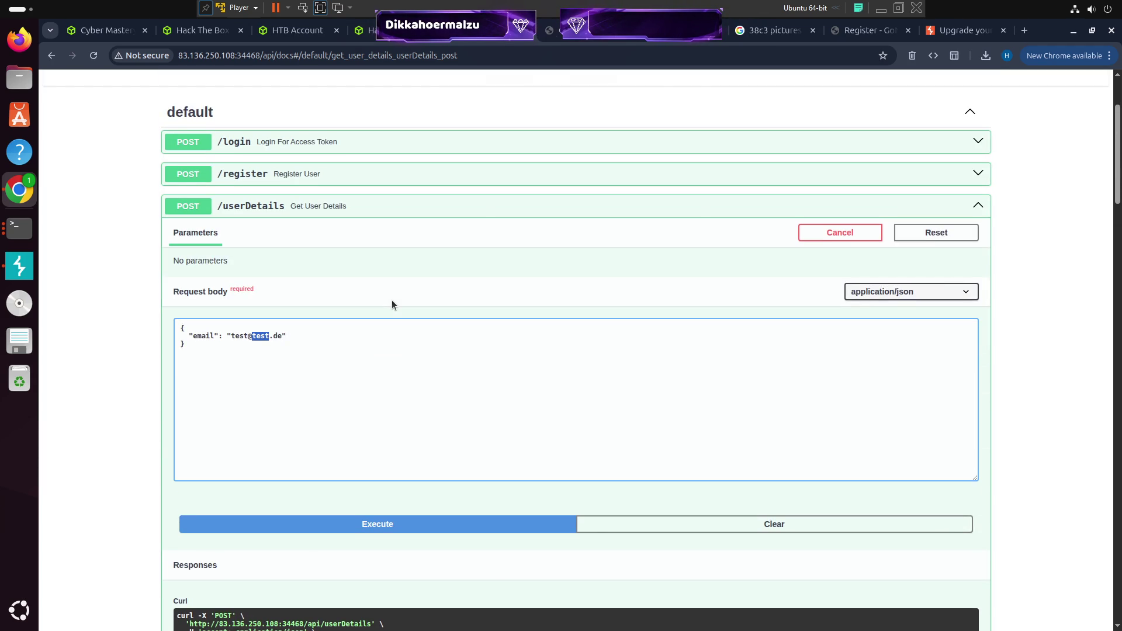
scroll(392, 300, down, 2)
scroll(413, 330, up, 1)
scroll(412, 330, up, 1)
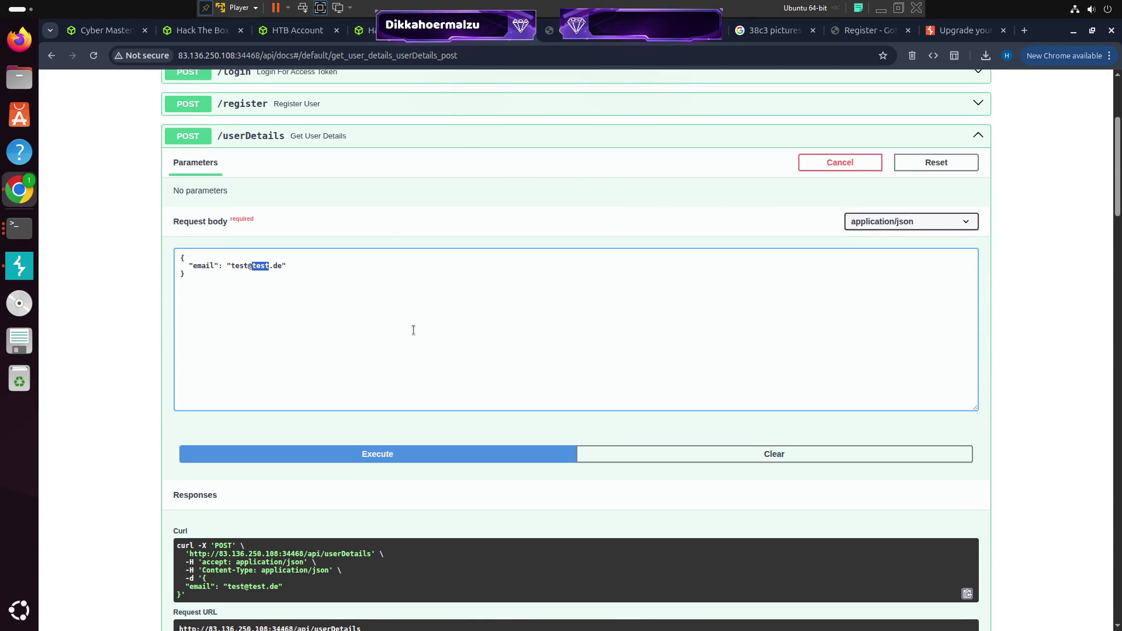
click(308, 138)
scroll(490, 242, up, 2)
click(299, 247)
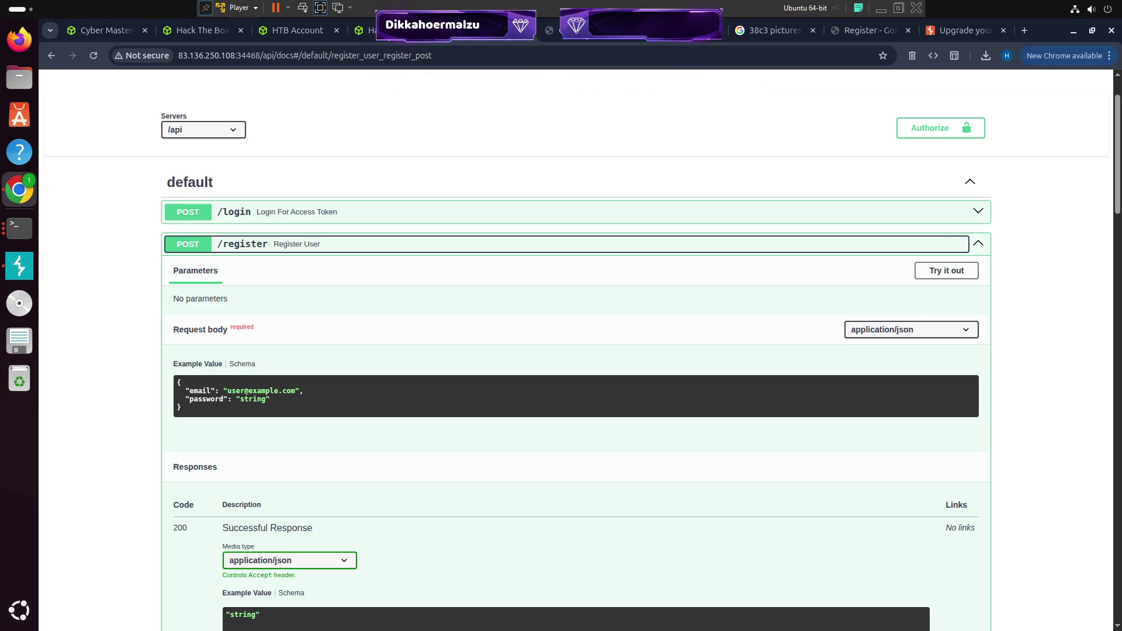
Step: Browse the userDetails and register endpoints and make the registration body editable
click(272, 249)
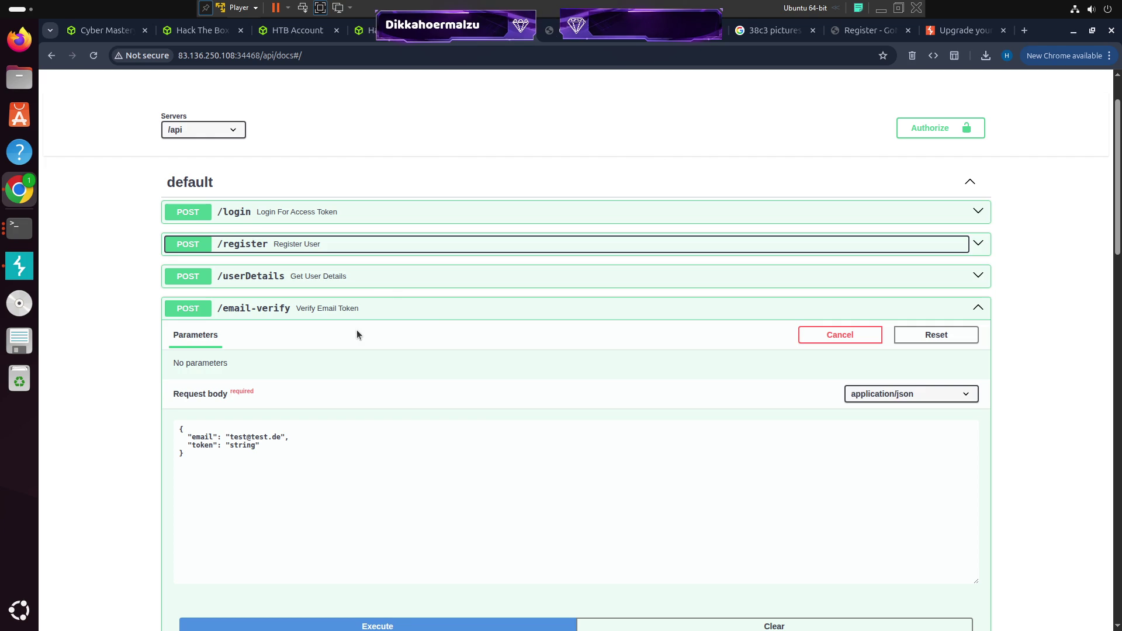
click(234, 280)
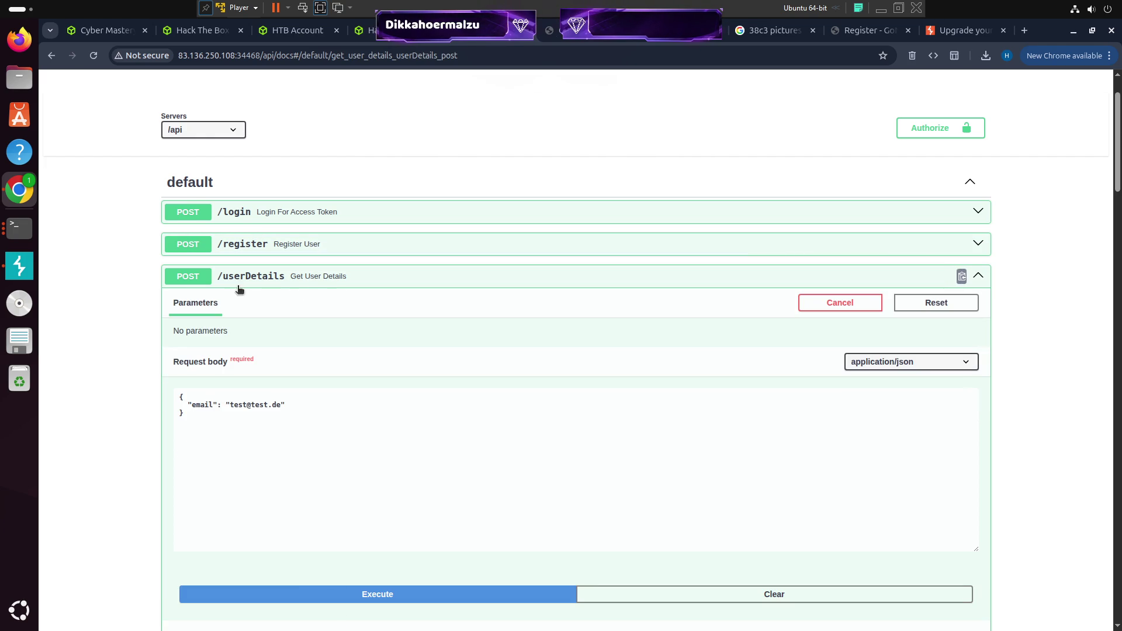
click(269, 284)
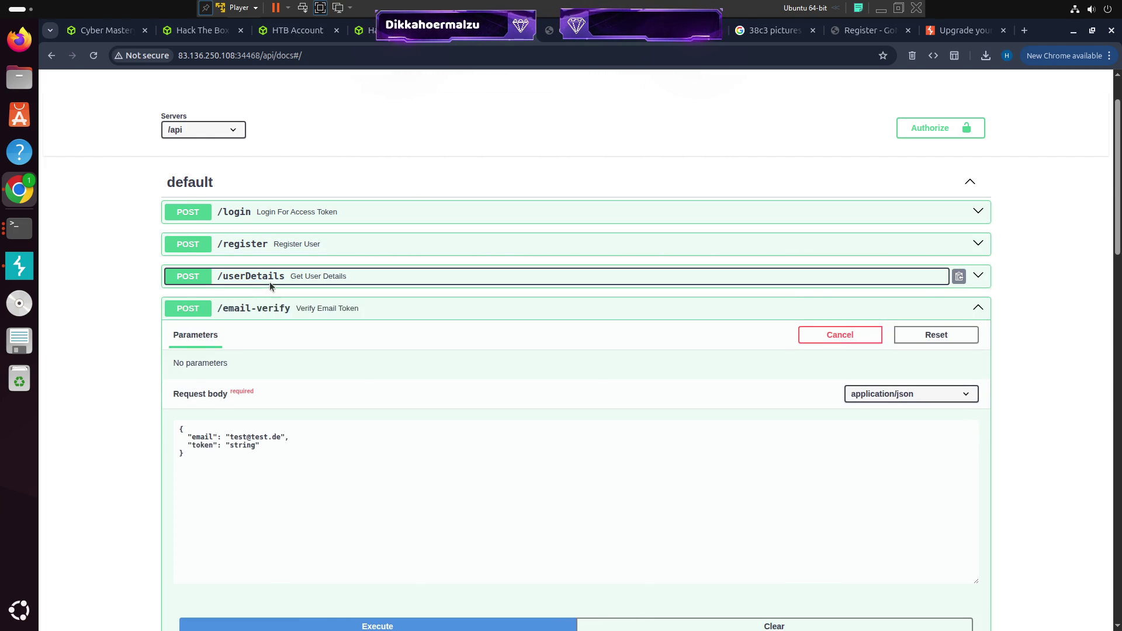
click(271, 285)
scroll(327, 324, down, 5)
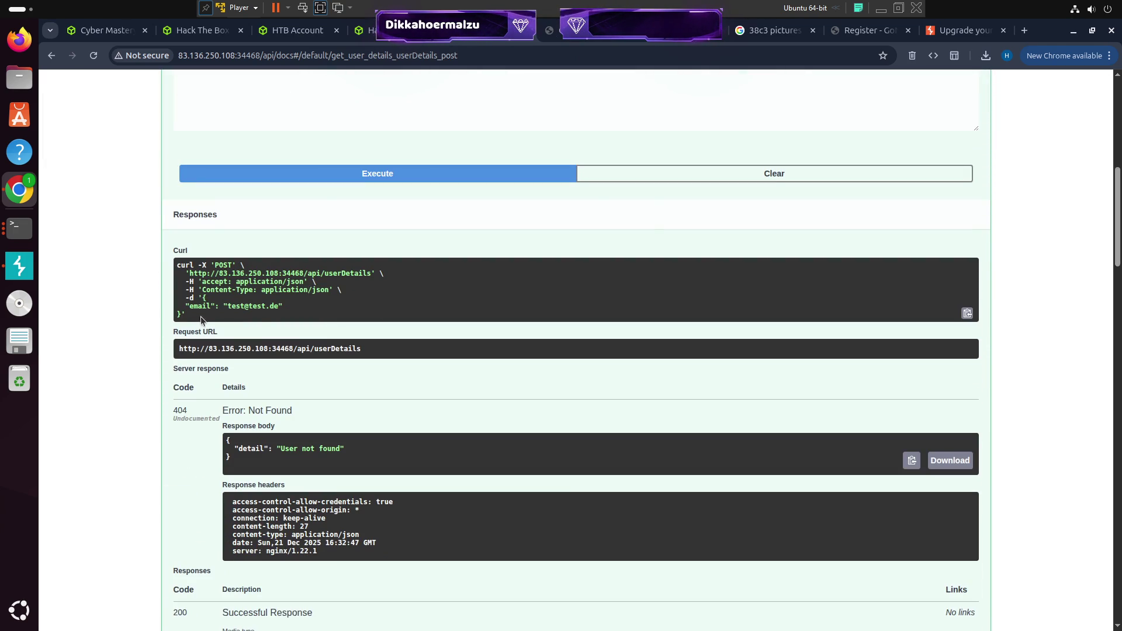
scroll(259, 340, up, 4)
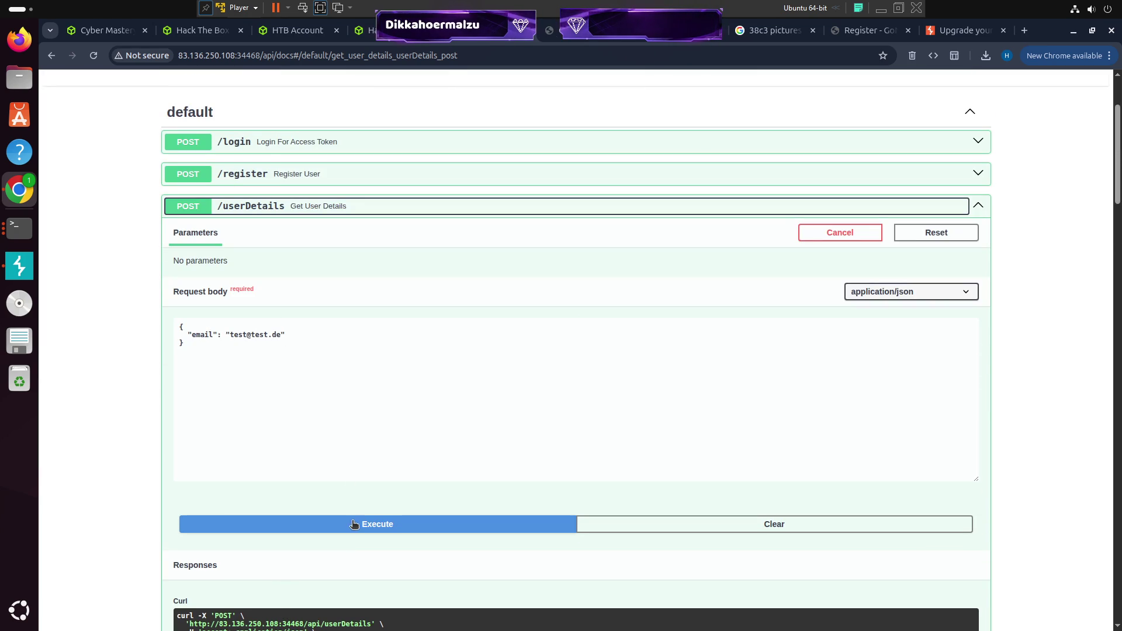
click(300, 174)
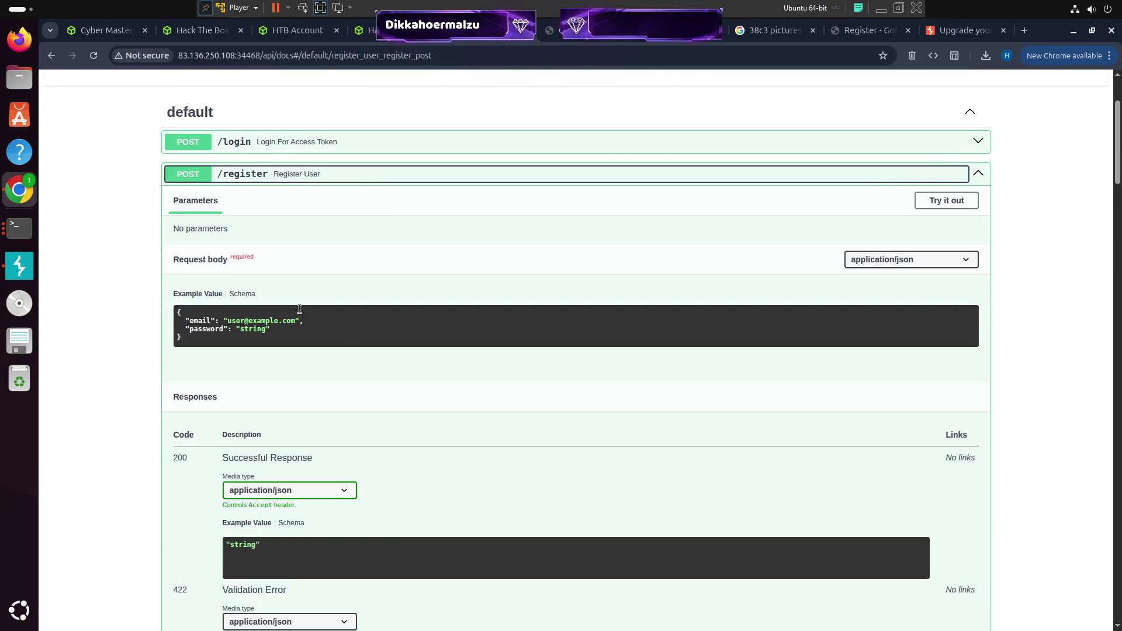
click(929, 201)
double_click(239, 303)
key(BackSpace)
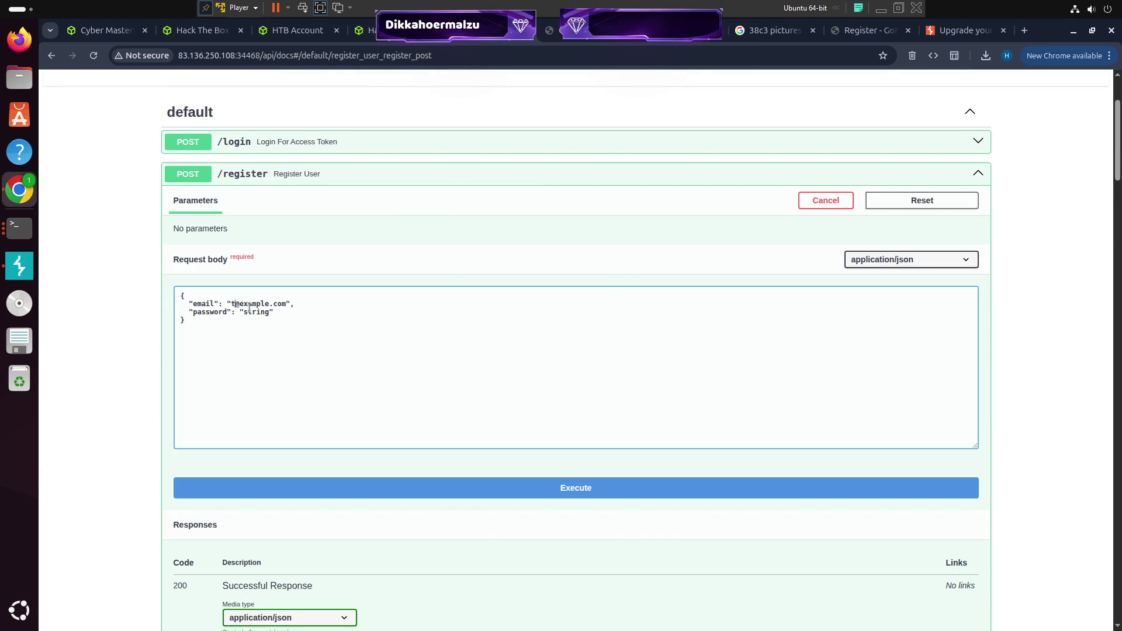
text(test)
double_click(264, 304)
text(t)
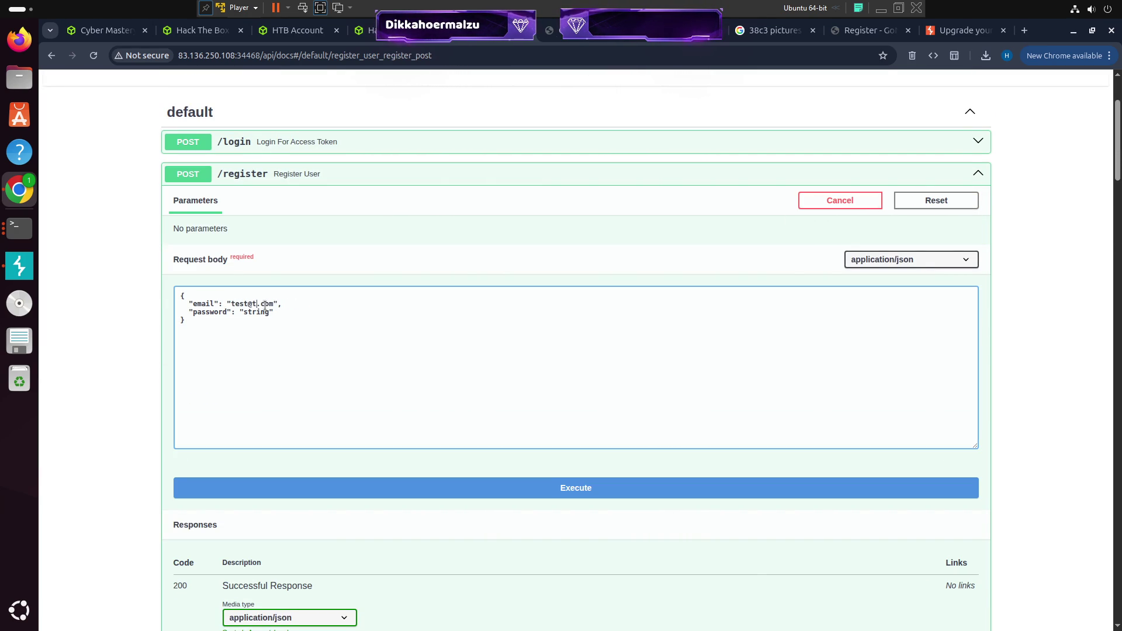
text(est)
drag(287, 305, 225, 306)
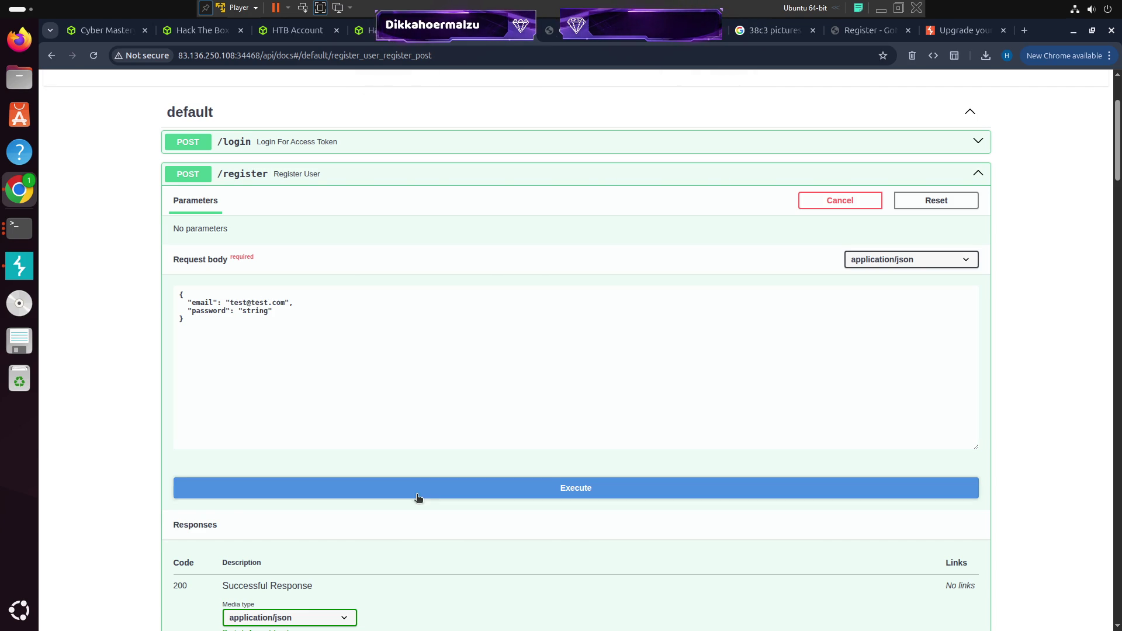
click(417, 495)
scroll(418, 497, down, 5)
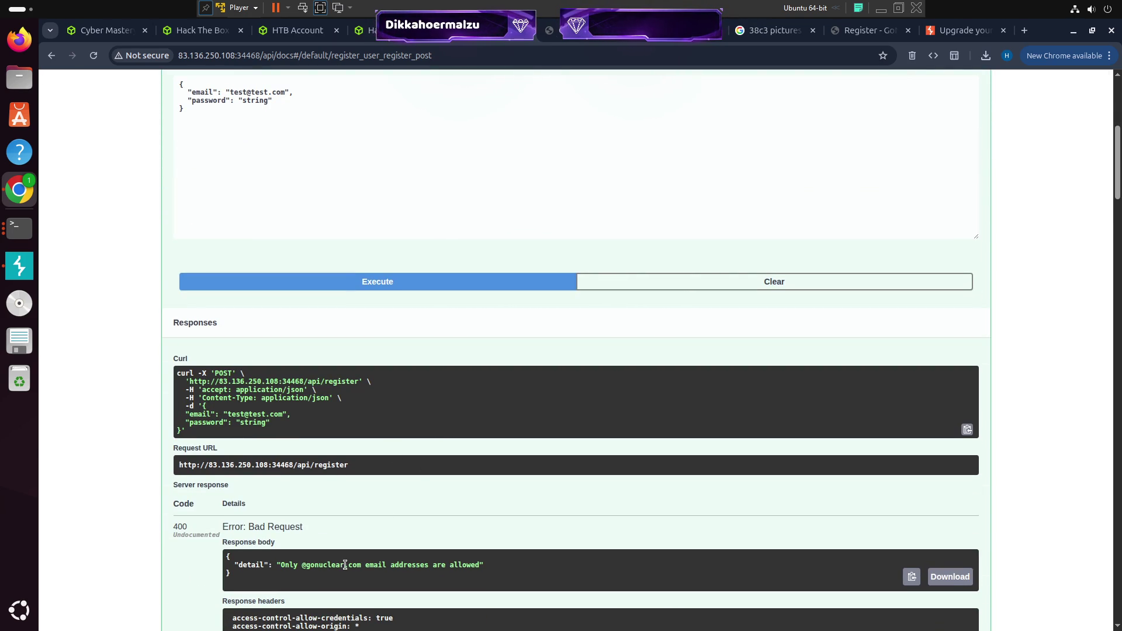
drag(361, 566, 302, 565)
key(ctrl+c)
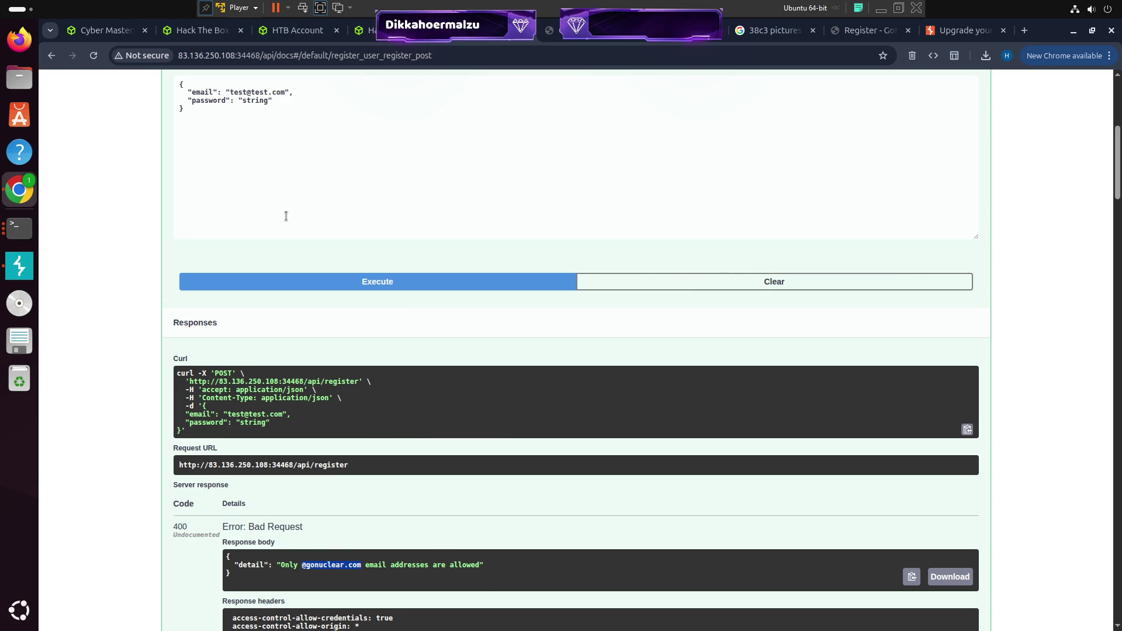
click(289, 93)
key(ctrl+shift+Left)
key(ctrl+shift+Left)
key(ctrl+v)
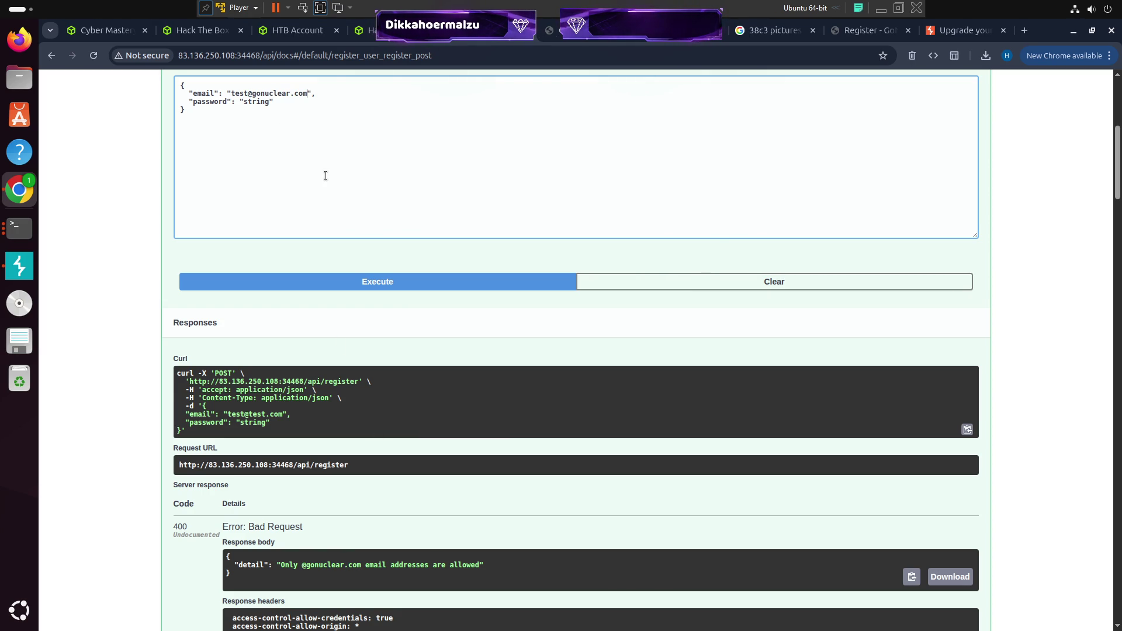
click(383, 282)
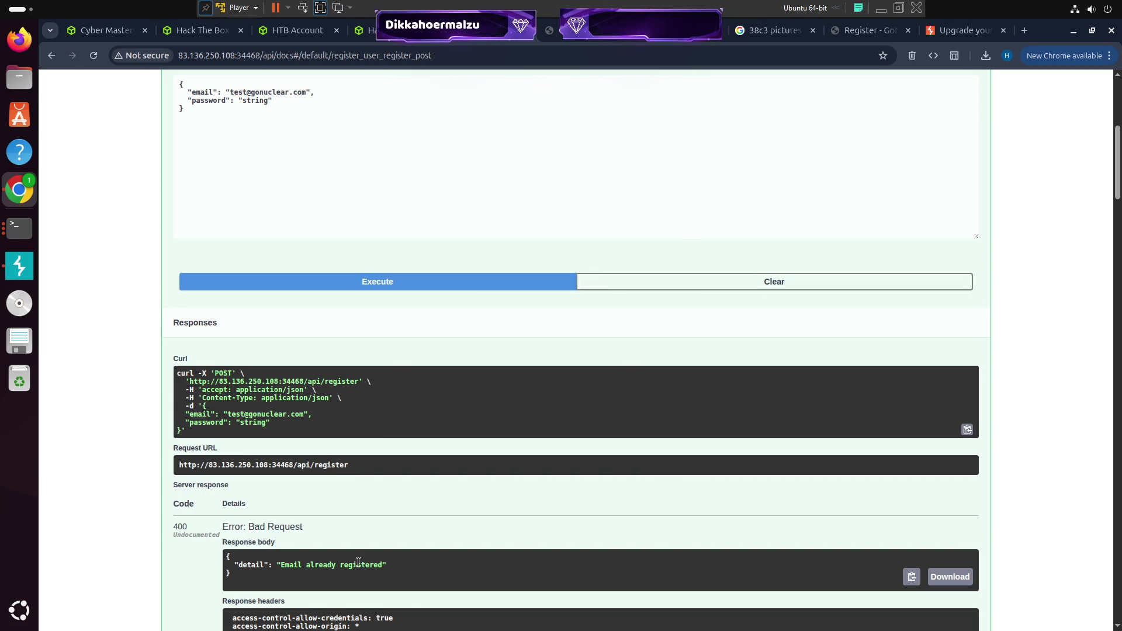
scroll(324, 340, up, 3)
drag(307, 234, 230, 233)
click(334, 104)
click(281, 139)
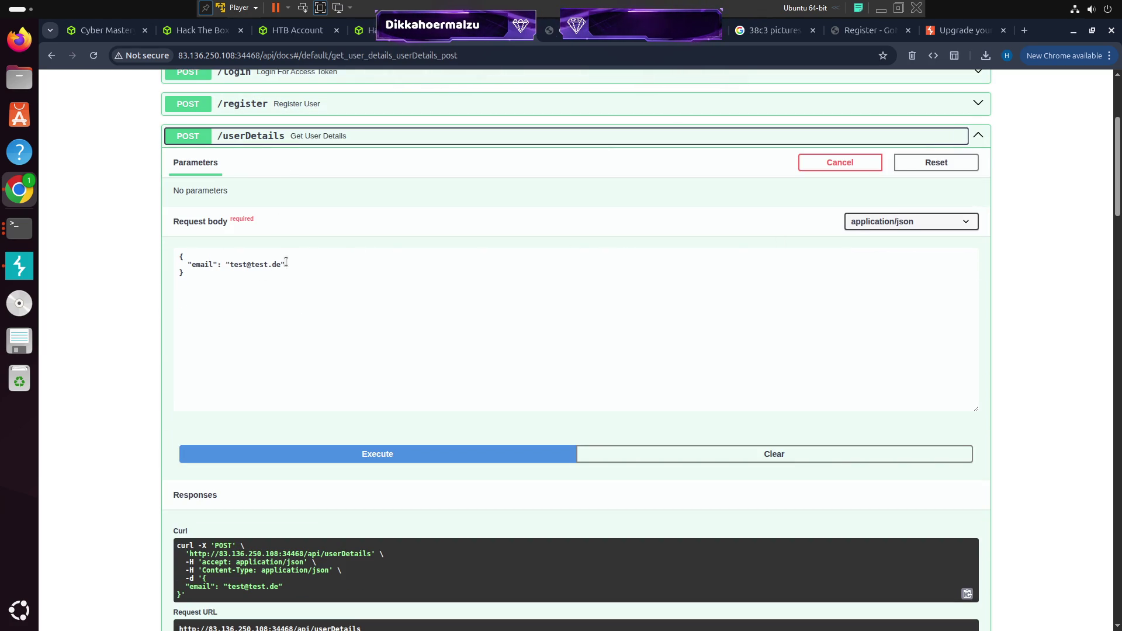
drag(281, 265, 232, 267)
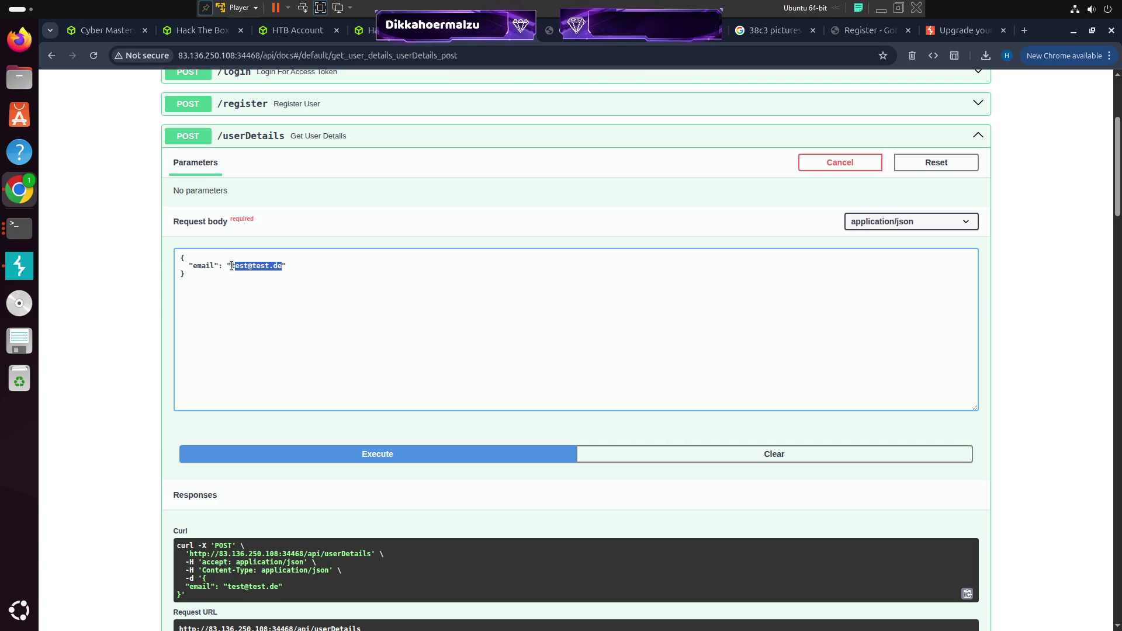
key(BackSpace)
text(test@gonuclear.com)
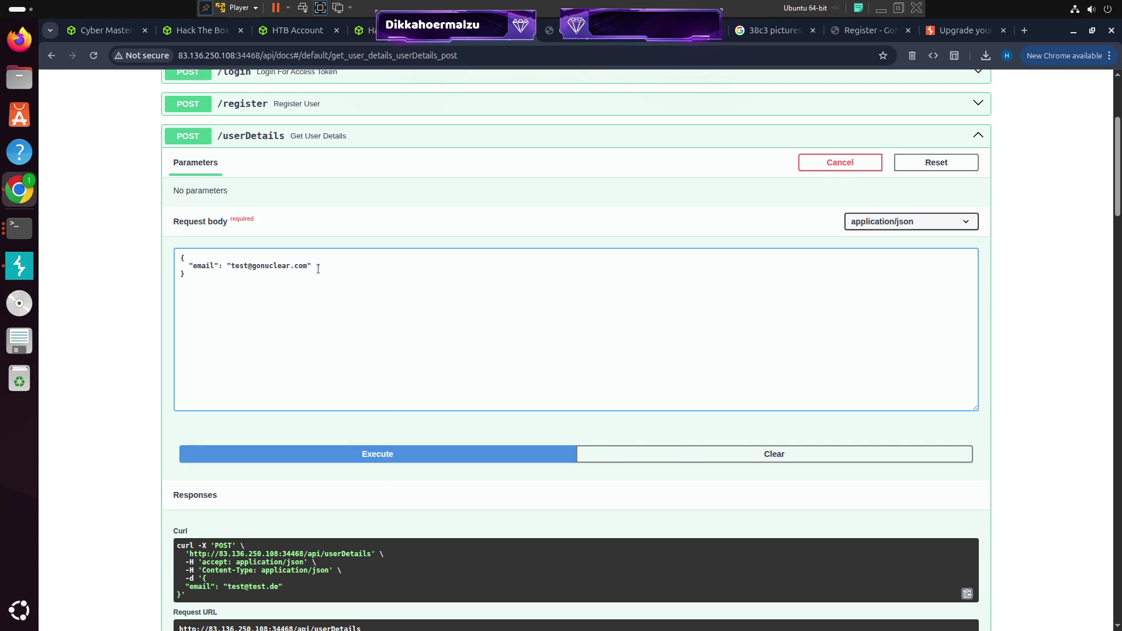
click(345, 449)
scroll(502, 338, down, 3)
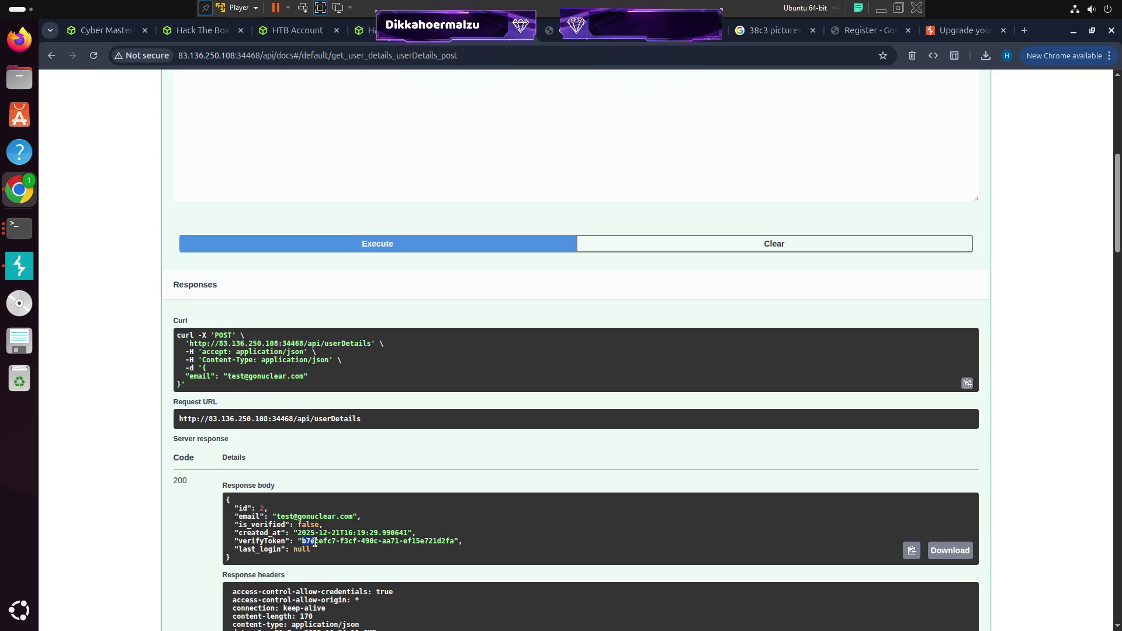
drag(314, 542, 455, 542)
key(ctrl+c)
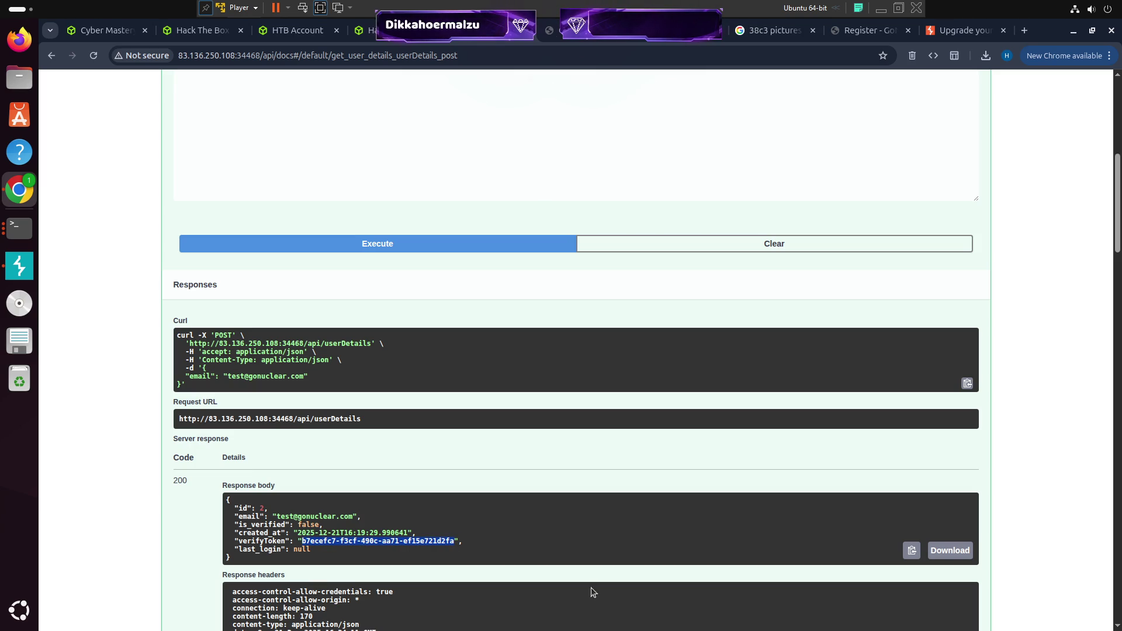
scroll(396, 326, up, 3)
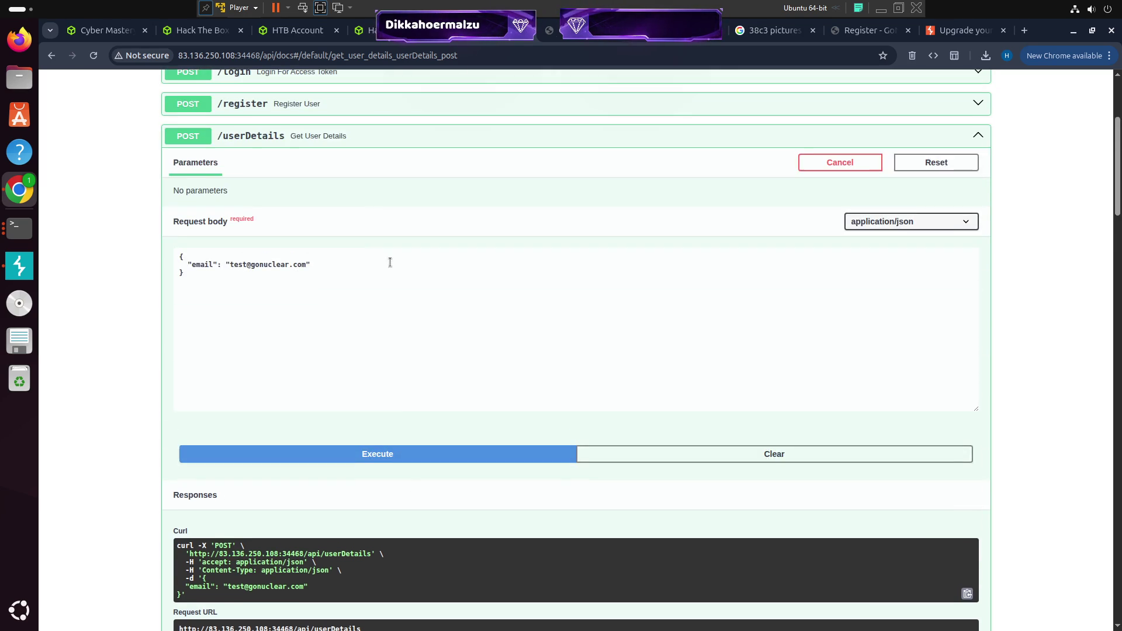
click(274, 146)
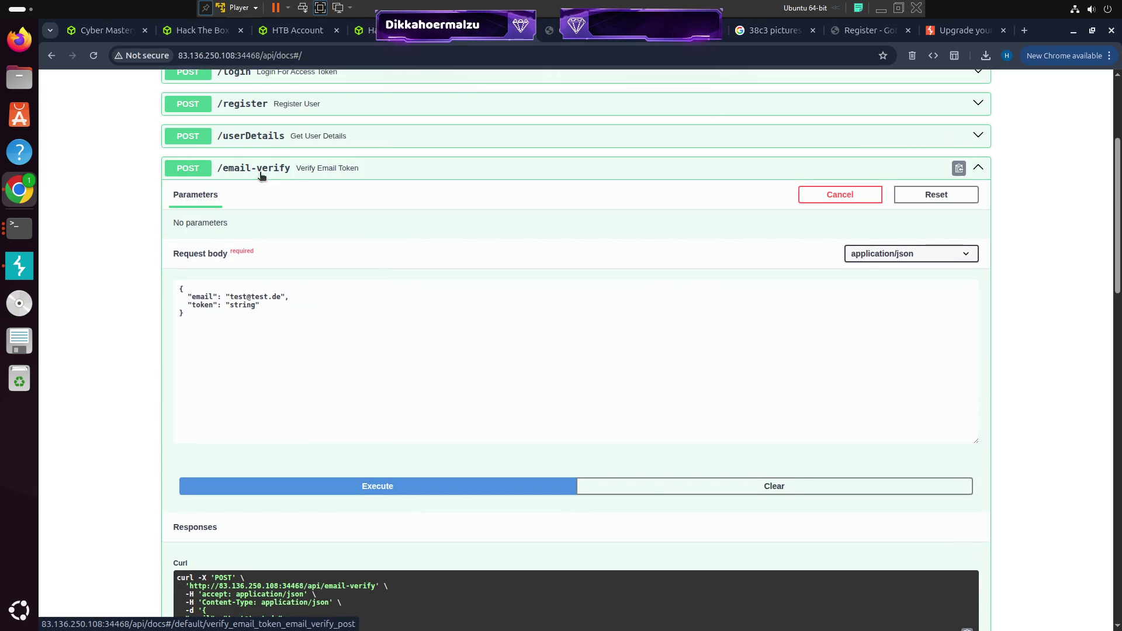
Step: Send the /email-verify request with the copied verifyToken pasted over the placeholder string
click(283, 299)
double_click(241, 306)
key(ctrl+v)
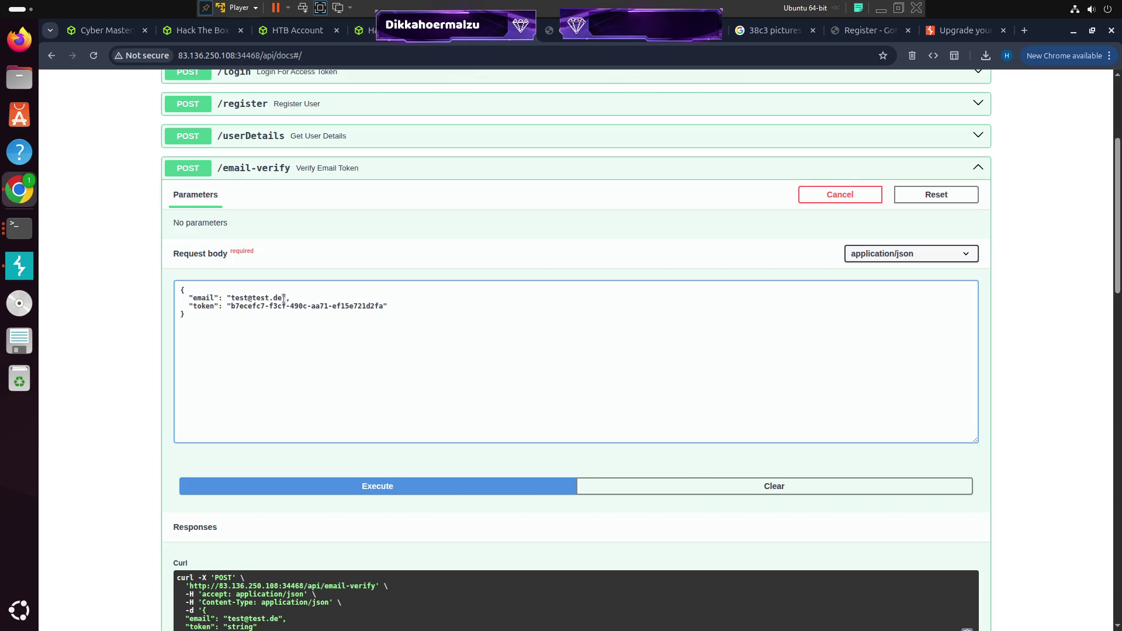
text(gonuclear.com)
click(357, 483)
scroll(412, 412, down, 3)
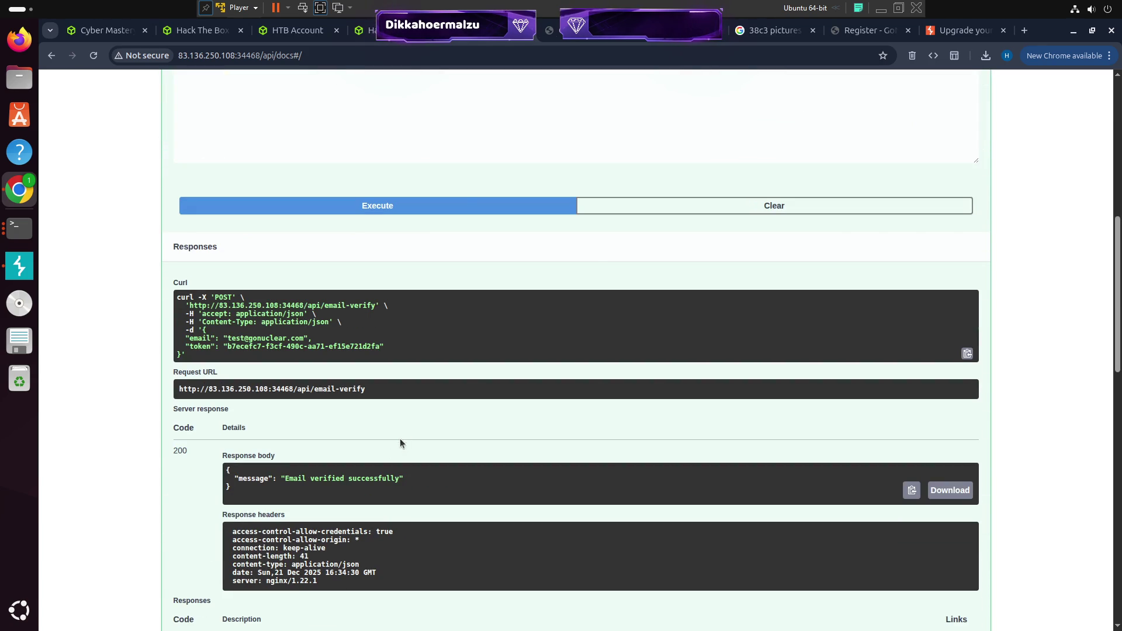
scroll(289, 290, up, 2)
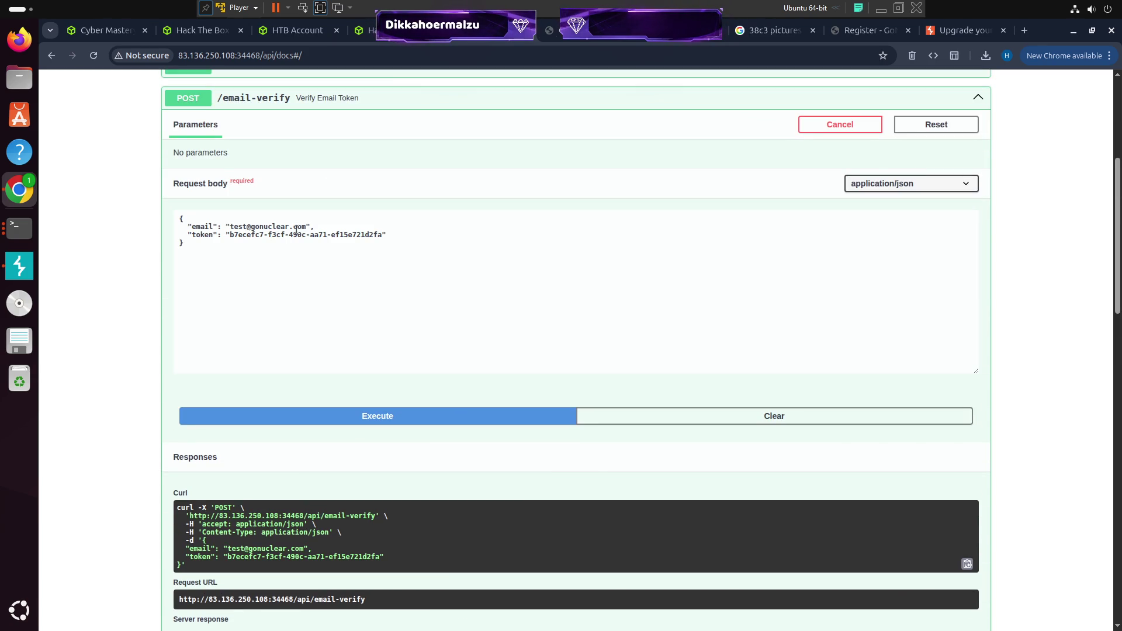
drag(308, 228, 229, 227)
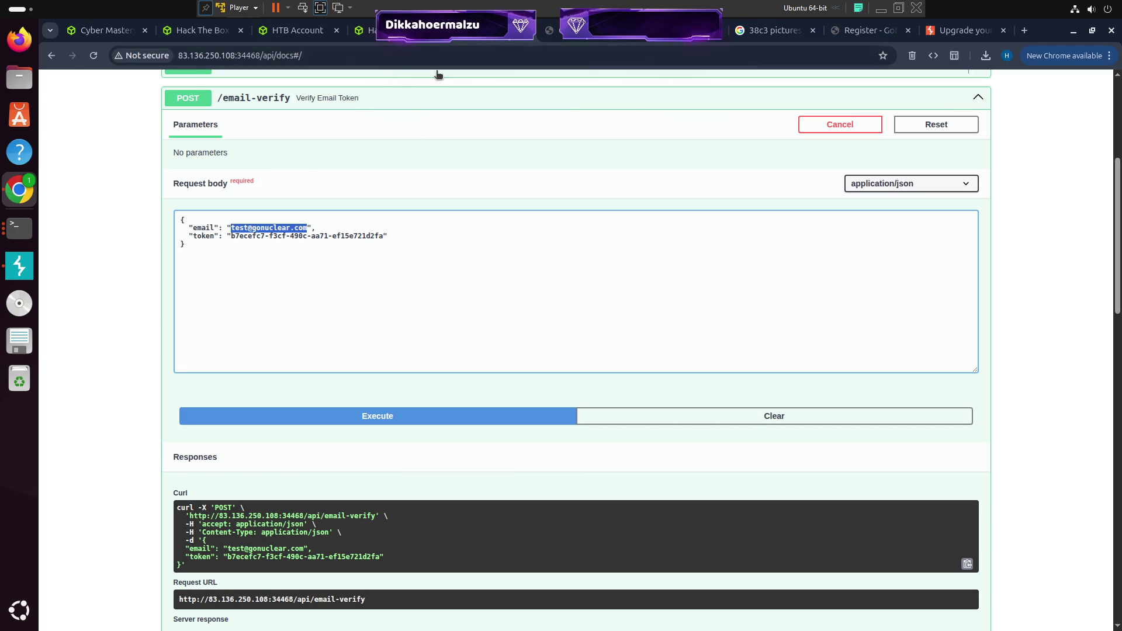
scroll(691, 321, up, 3)
scroll(548, 359, down, 1)
scroll(501, 337, down, 5)
scroll(351, 289, up, 3)
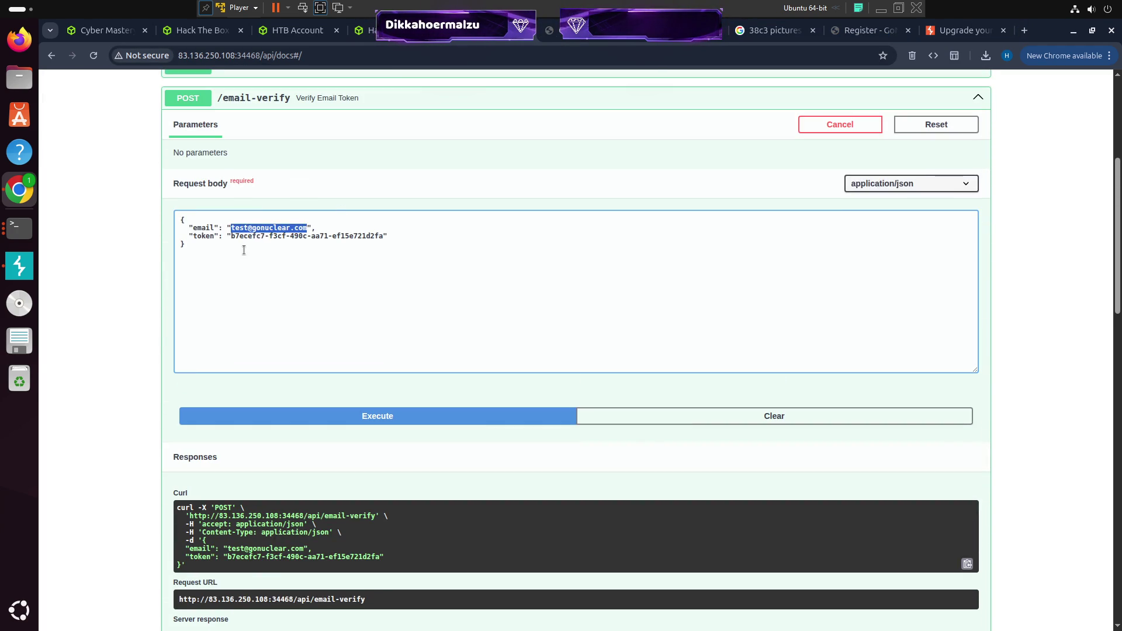
click(290, 104)
click(290, 104)
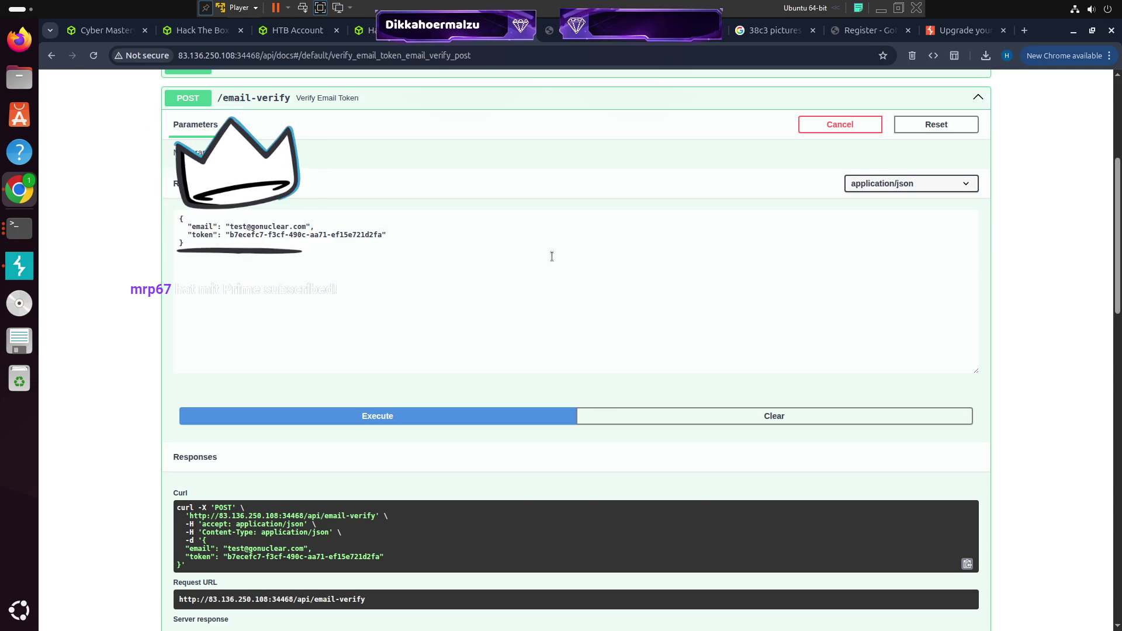
scroll(413, 245, up, 5)
click(929, 198)
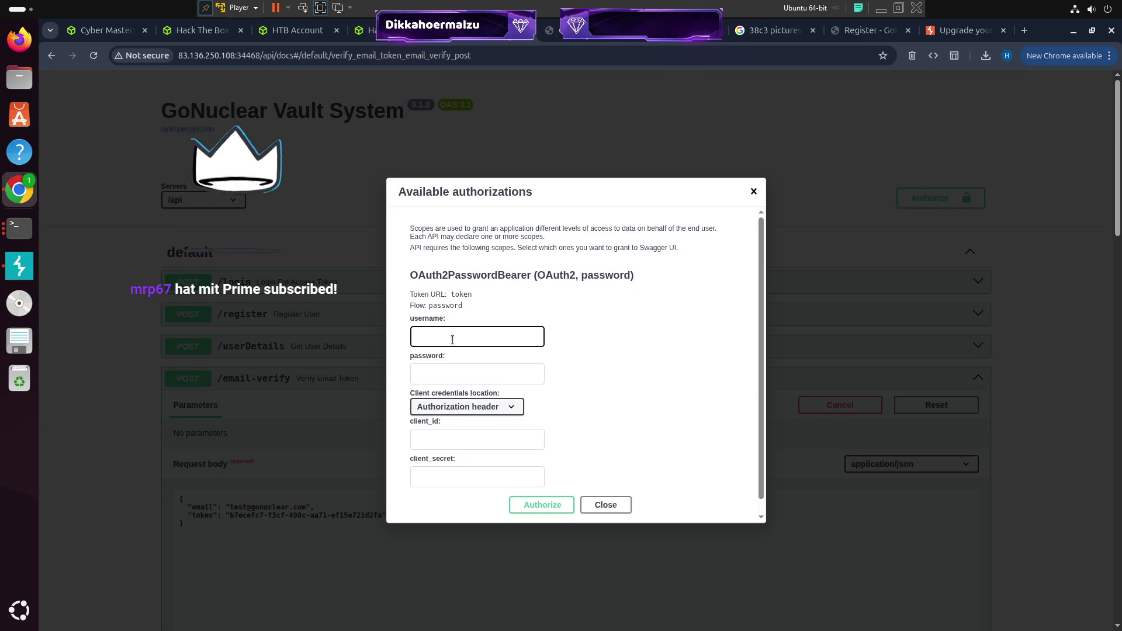
text(test@gonuclear.com)
click(465, 374)
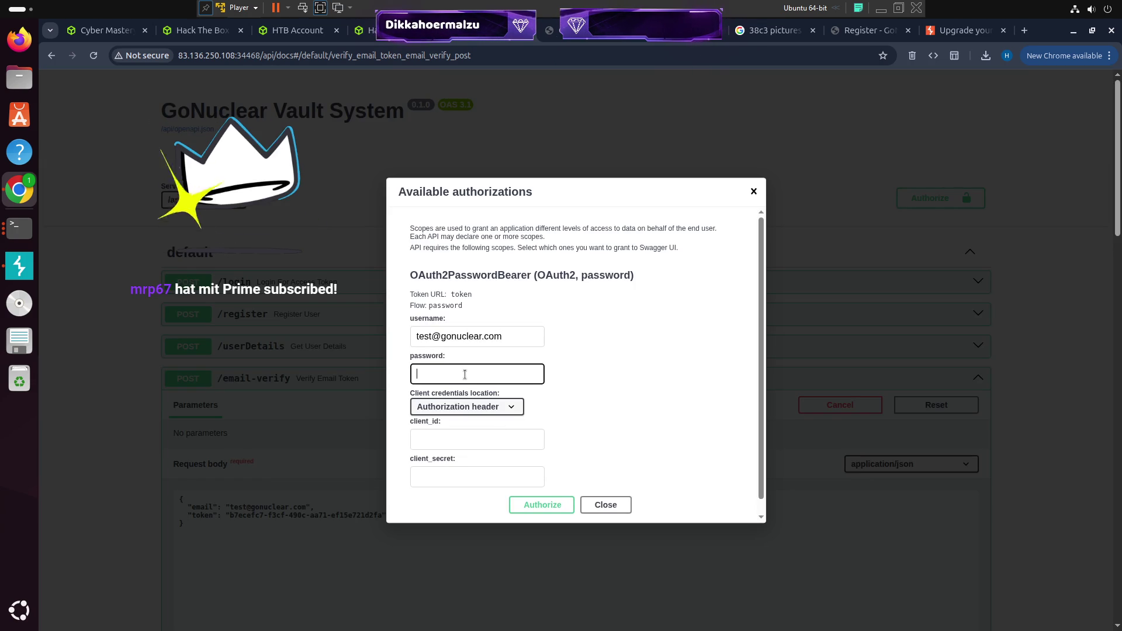
text(pas)
click(498, 443)
scroll(571, 408, down, 1)
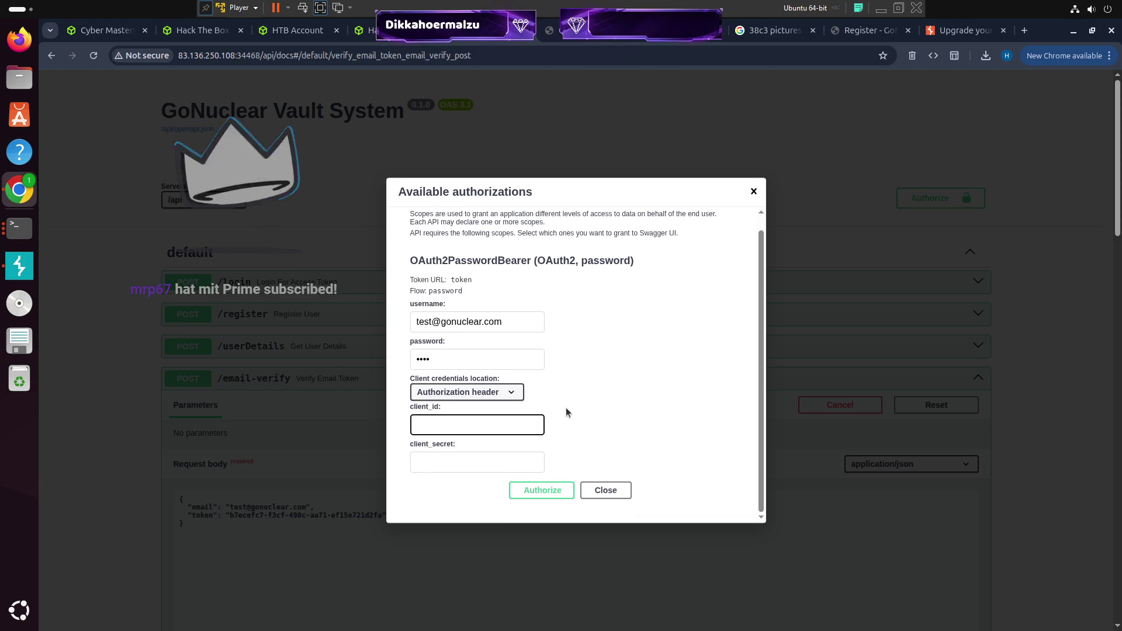
click(471, 395)
click(470, 395)
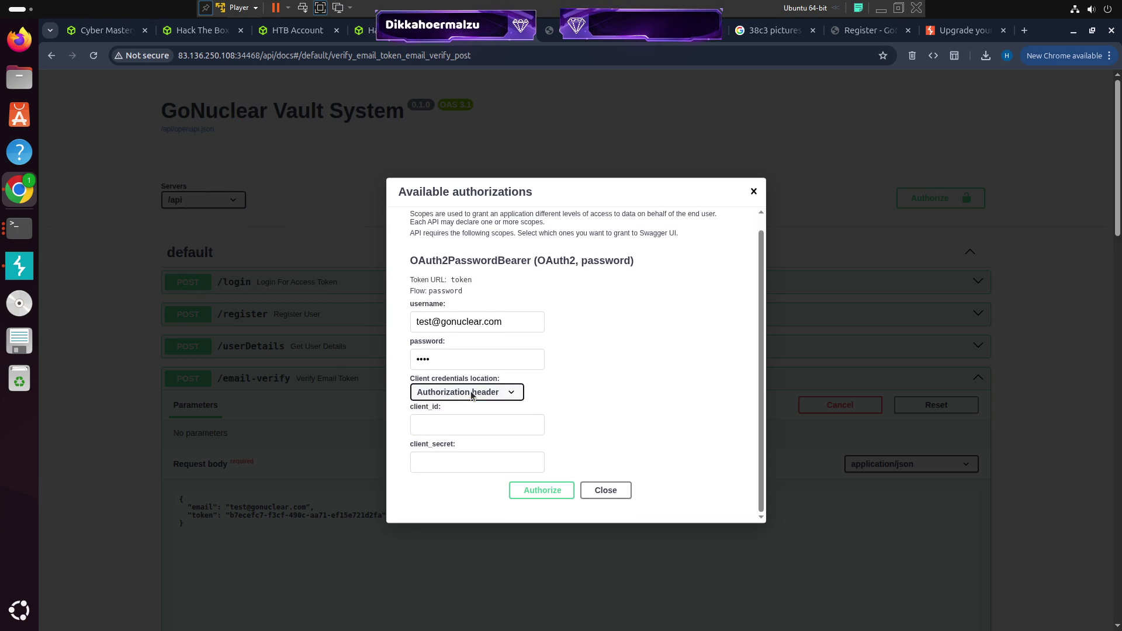
drag(450, 280, 478, 286)
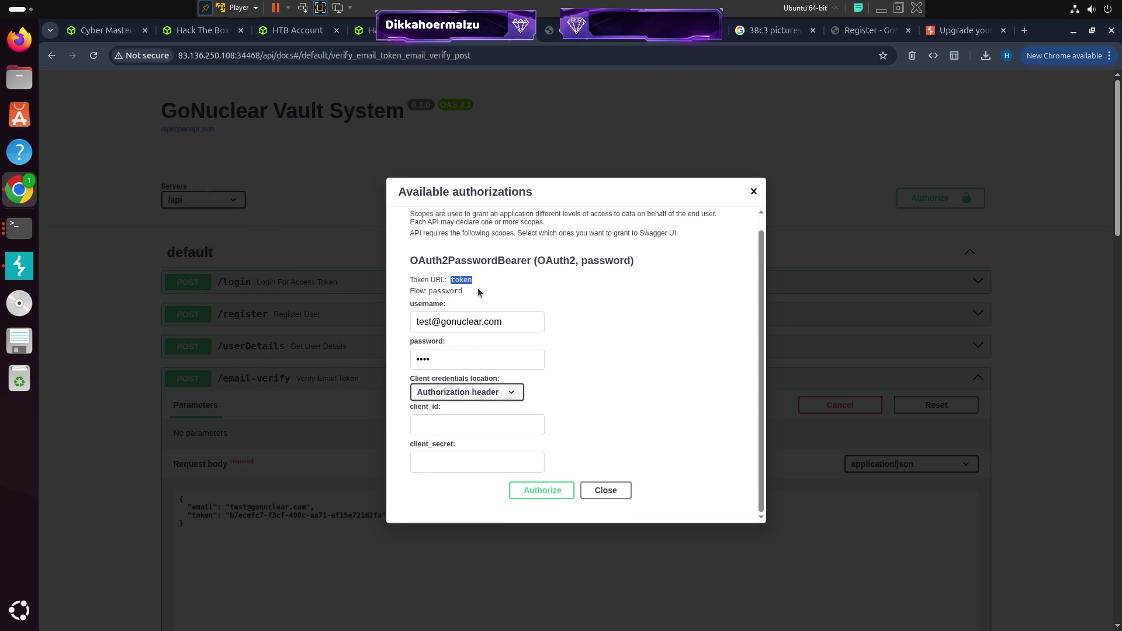
click(491, 424)
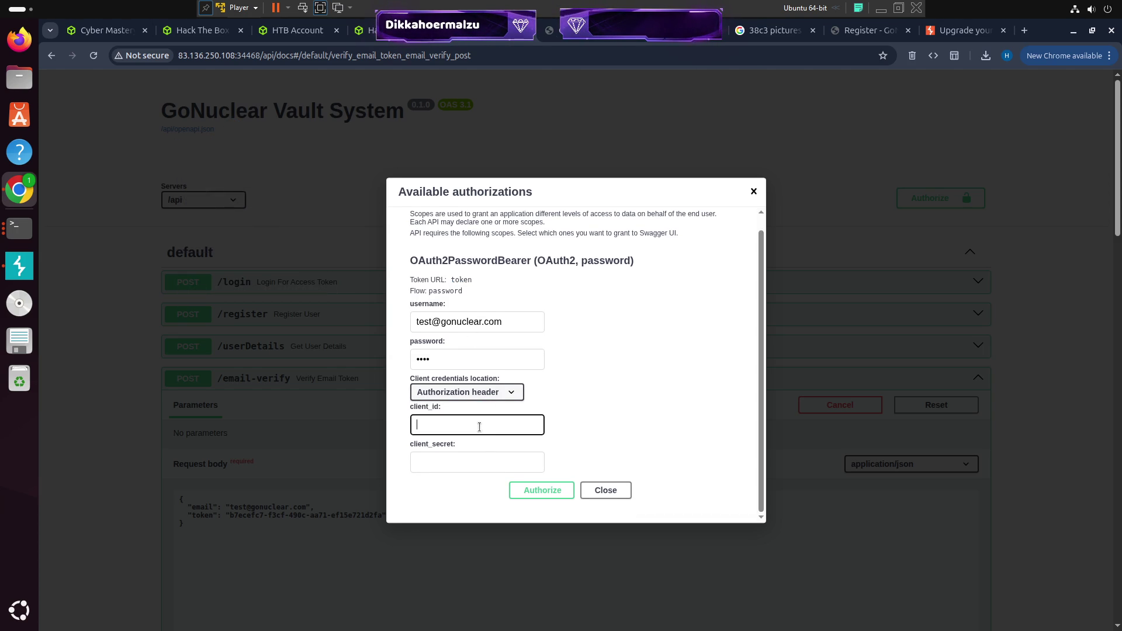
scroll(553, 444, down, 5)
scroll(553, 420, up, 1)
click(466, 406)
click(466, 406)
click(452, 439)
click(470, 412)
click(467, 410)
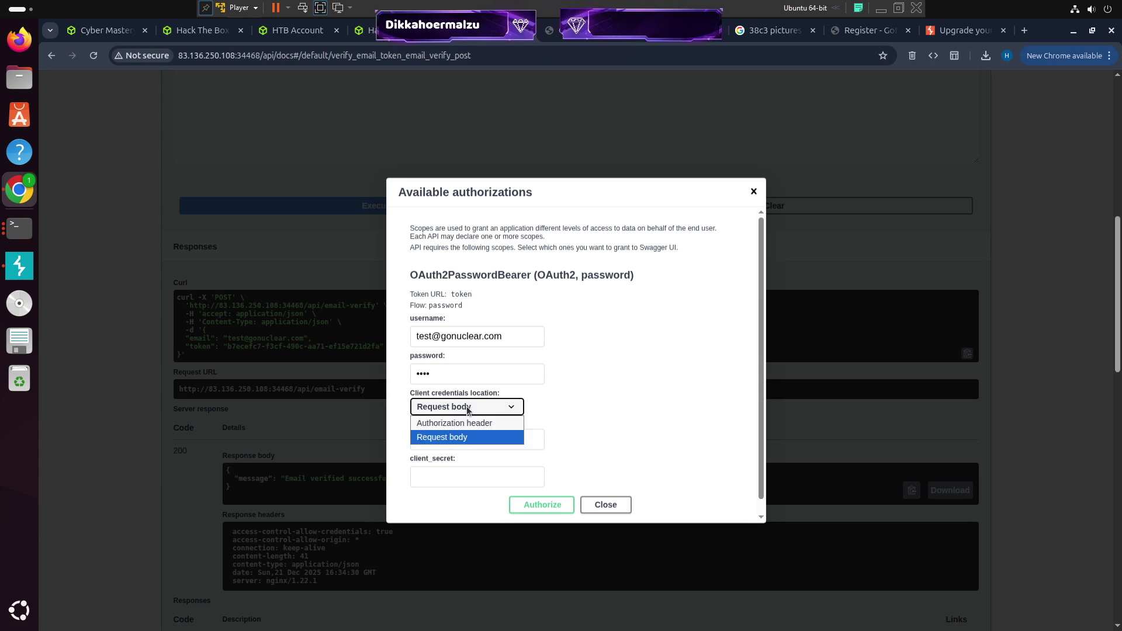
click(464, 423)
click(457, 437)
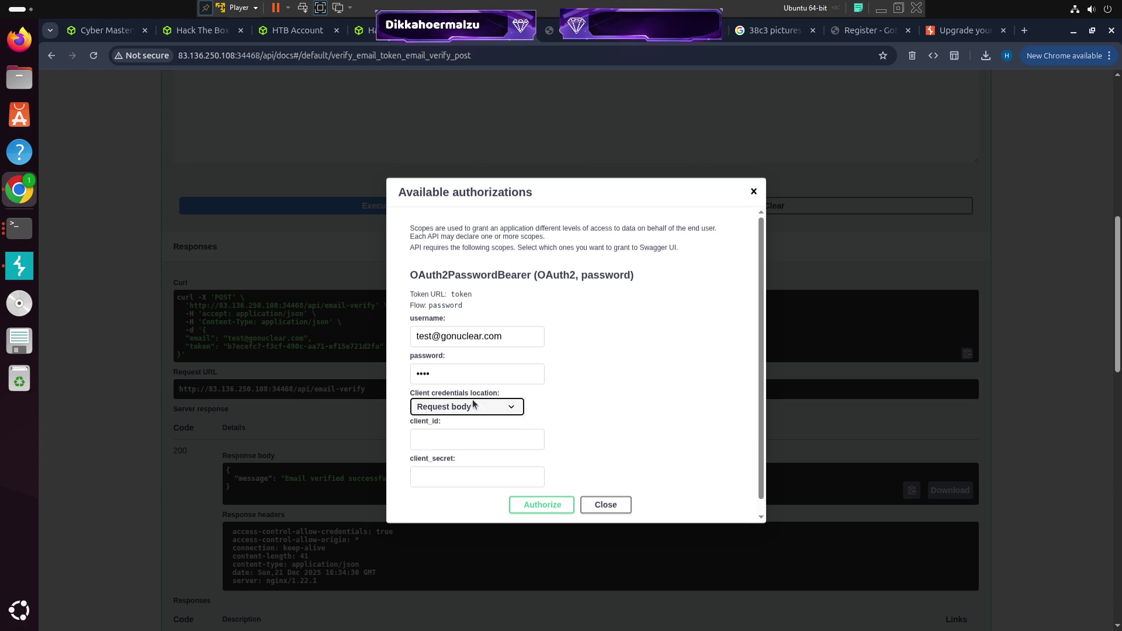
click(566, 507)
scroll(585, 362, down, 1)
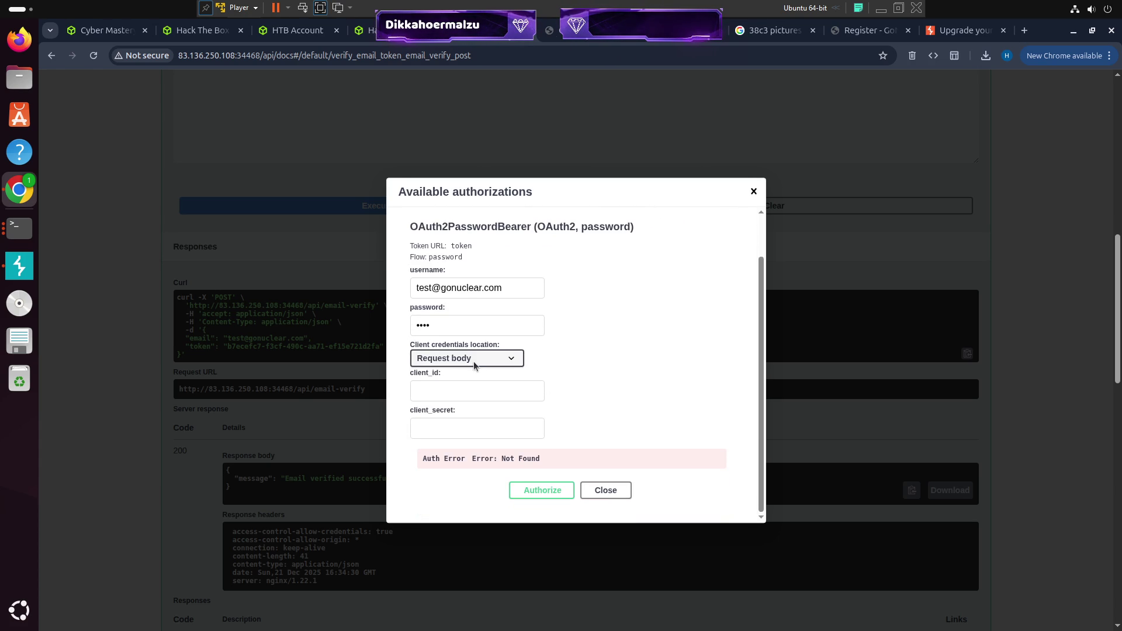
key(space)
click(458, 370)
click(464, 427)
text(test)
click(606, 491)
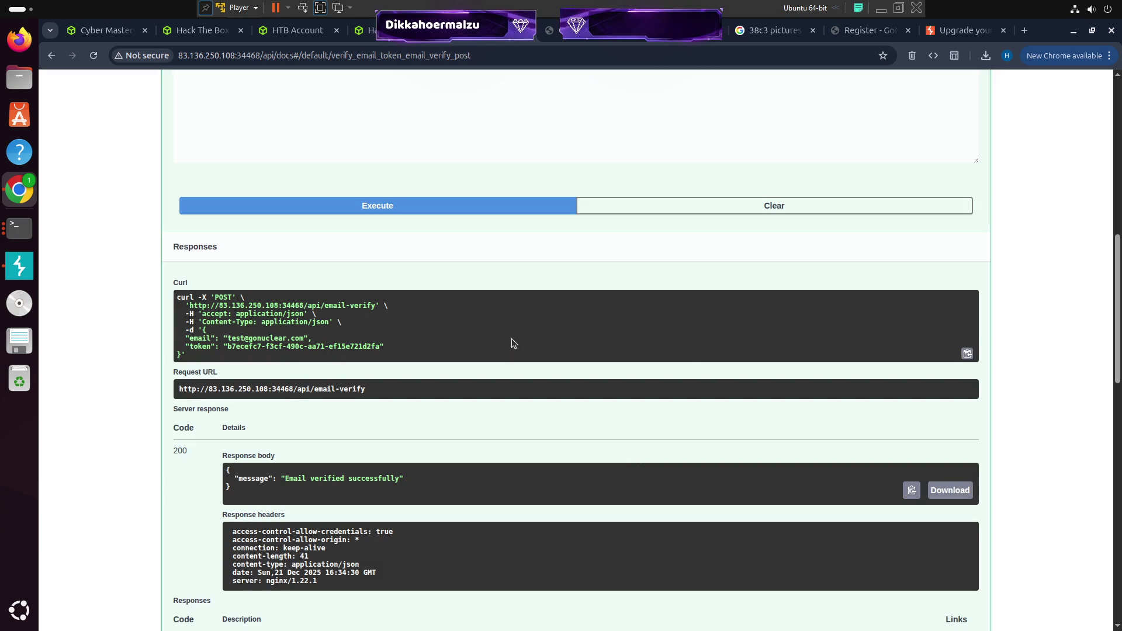
scroll(512, 352, up, 4)
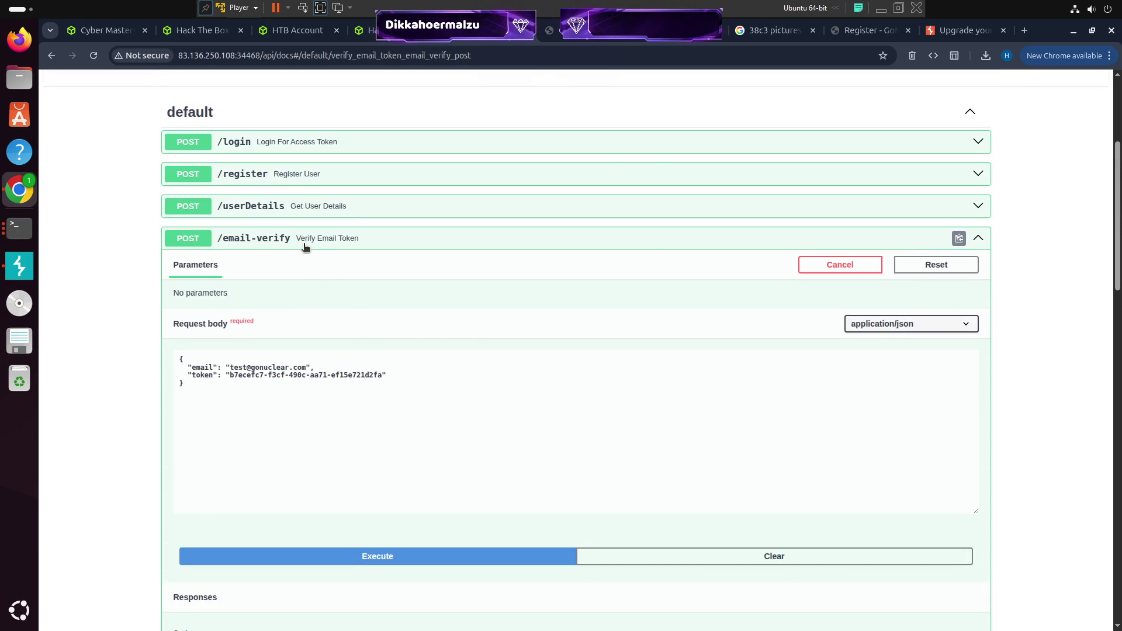
mouse_move(309, 368)
mouse_down()
mouse_move(182, 359)
mouse_move(228, 368)
mouse_up()
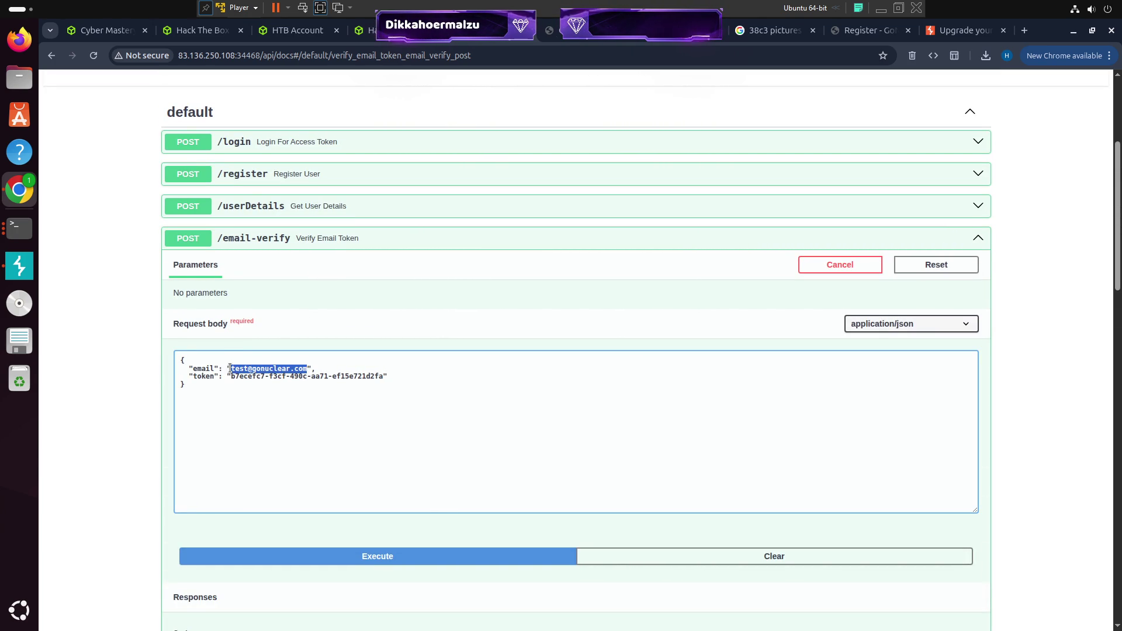
click(281, 149)
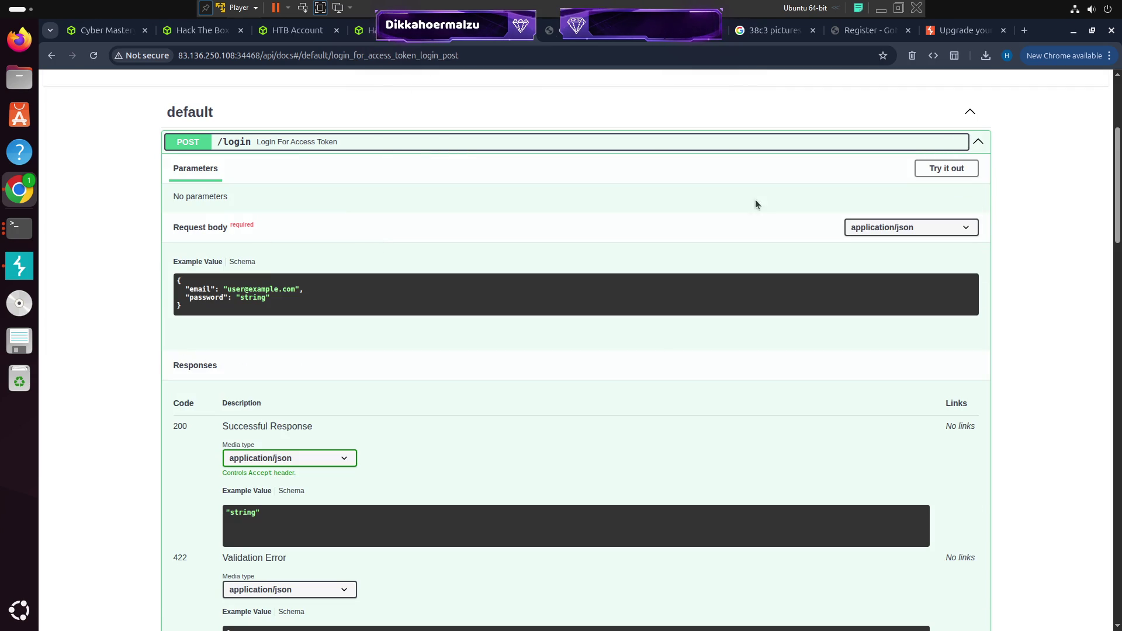
click(946, 168)
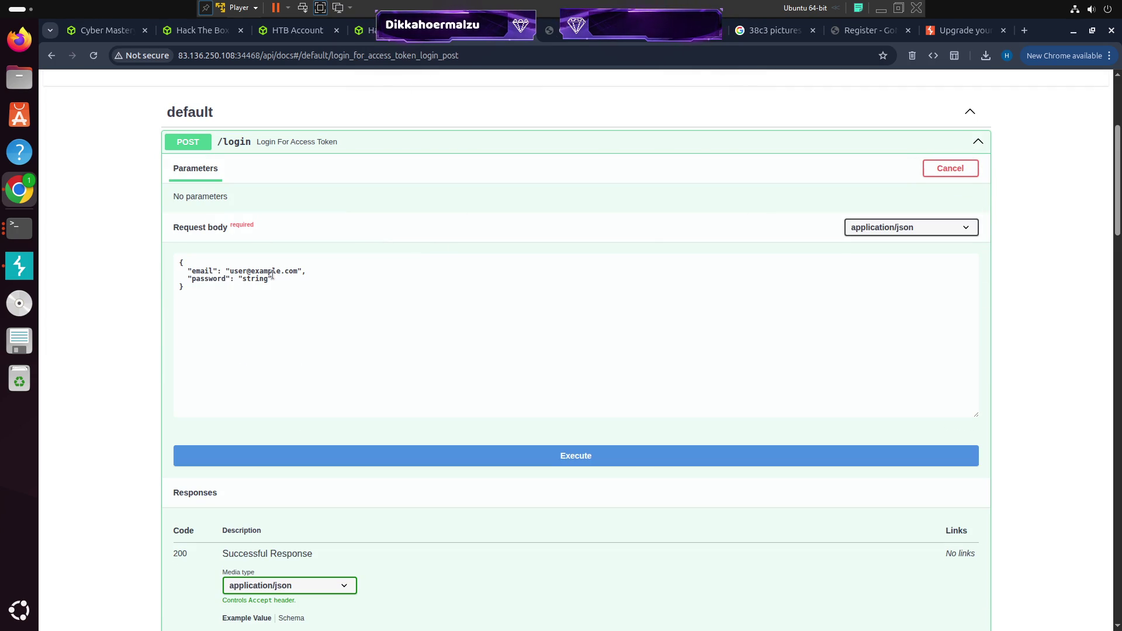
drag(296, 272, 244, 281)
text(test@gonuclear.com)
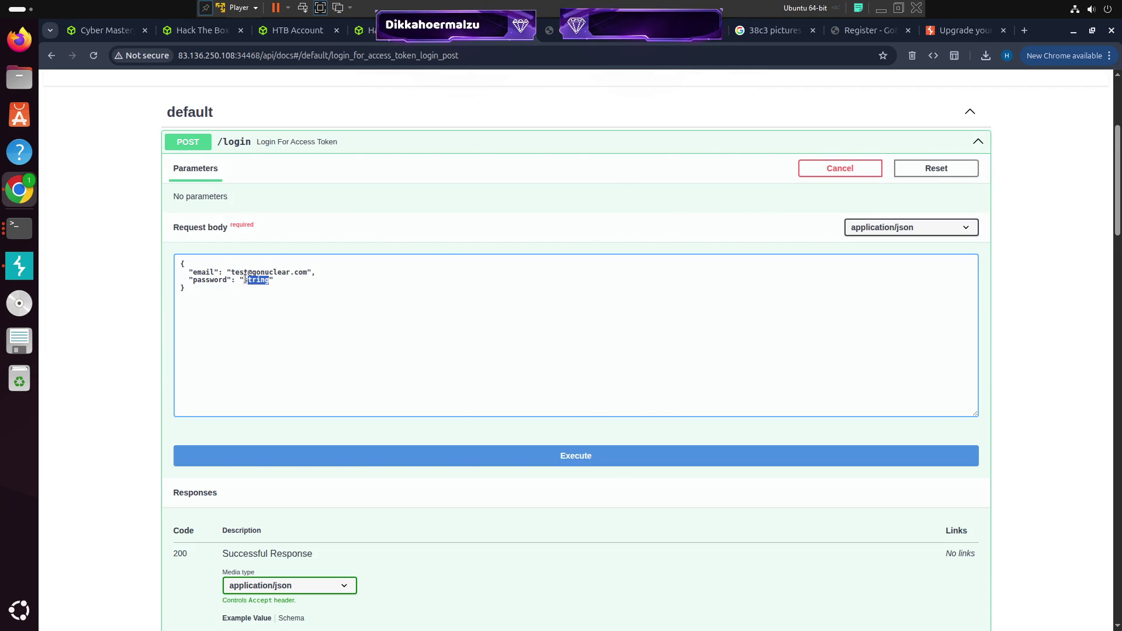
text(test)
click(425, 452)
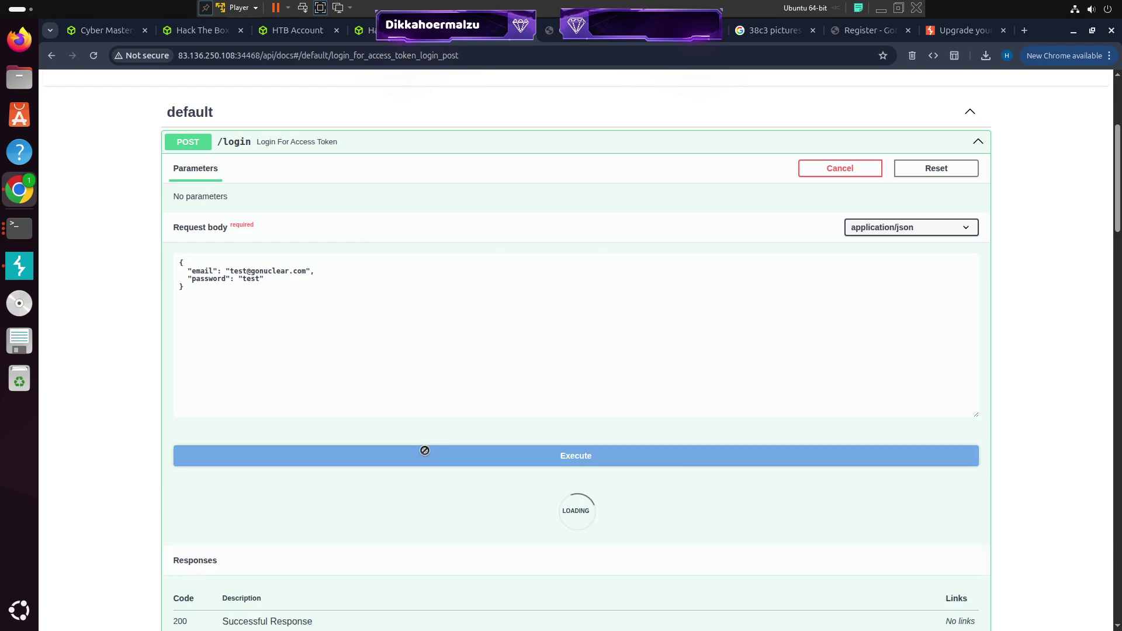
scroll(445, 394, down, 3)
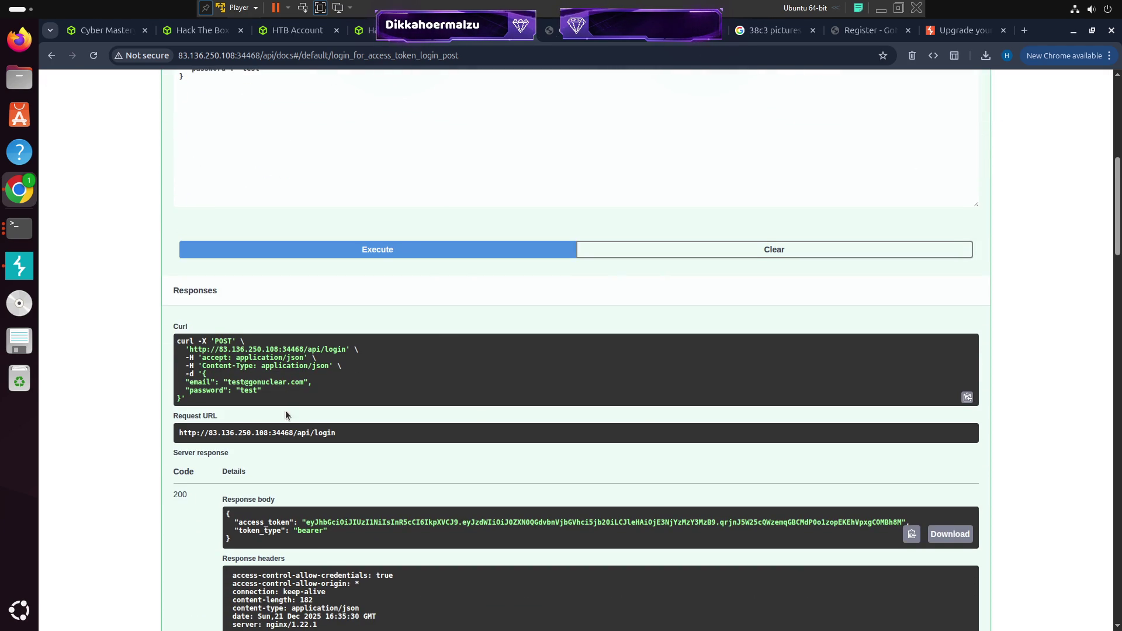
scroll(280, 409, down, 1)
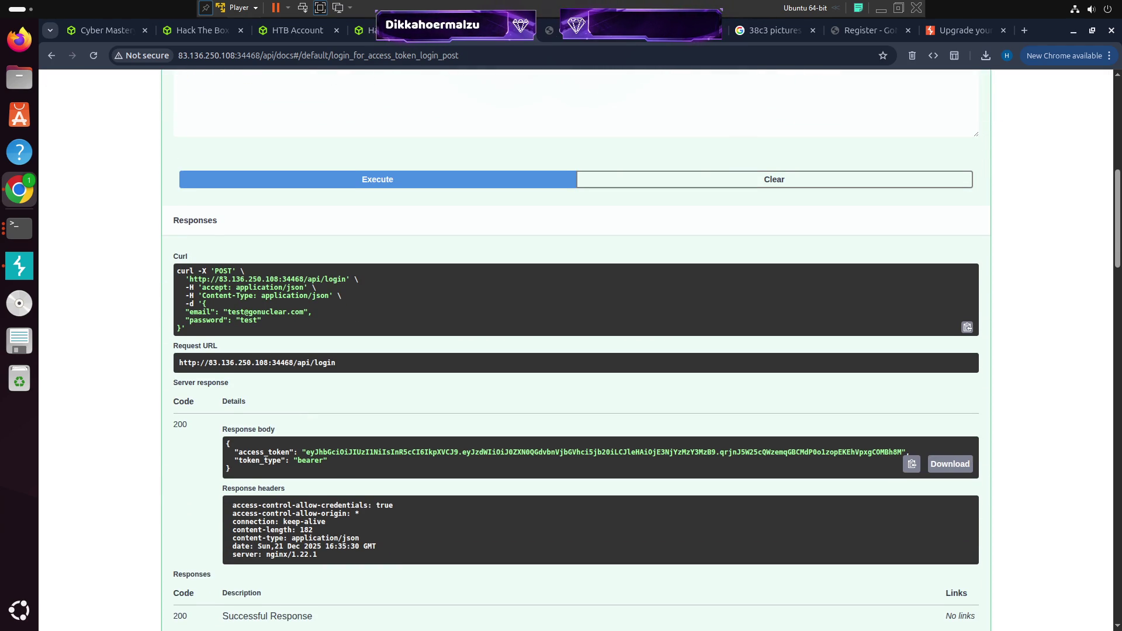
drag(304, 452, 905, 452)
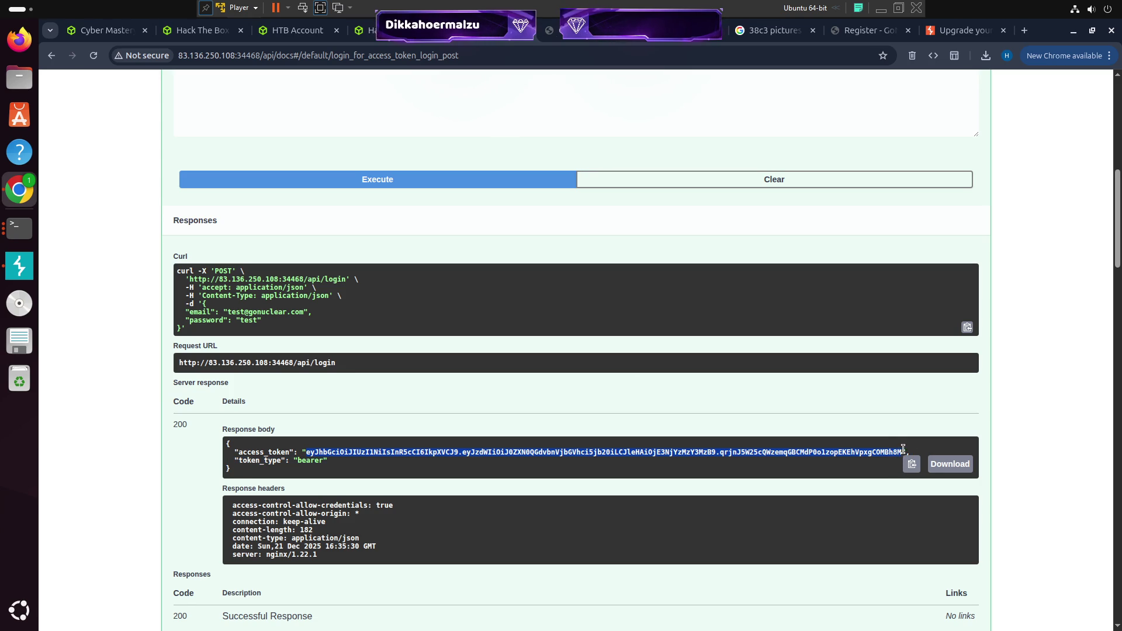
scroll(548, 236, up, 4)
scroll(663, 231, up, 3)
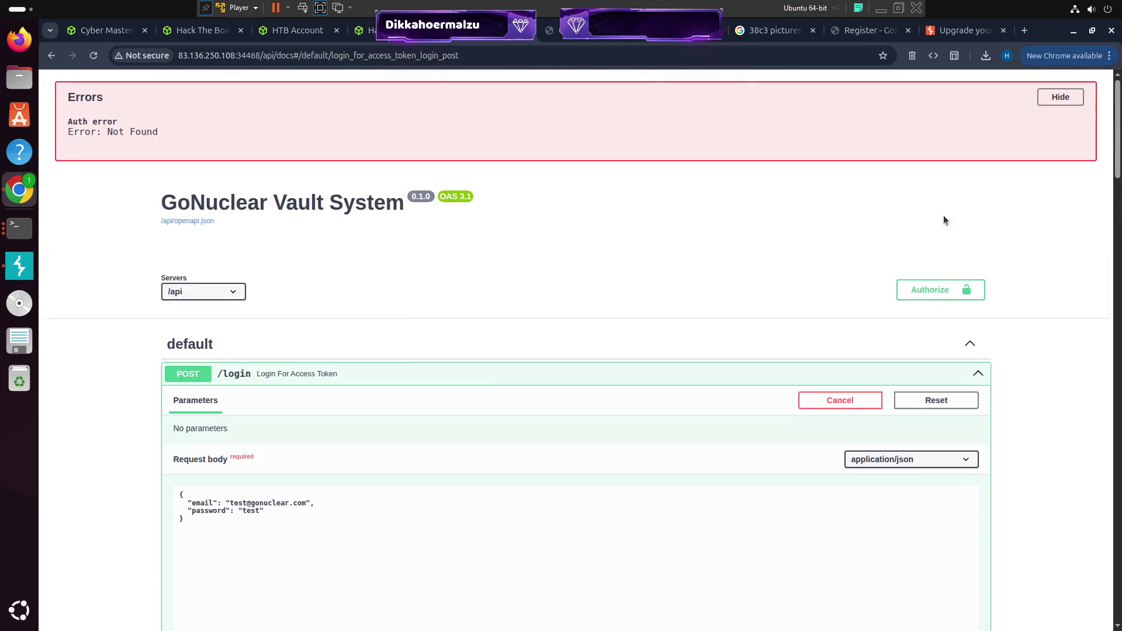
Step: Check the client credentials location choices in Authorize without applying them, then fold /login back into the list
click(941, 289)
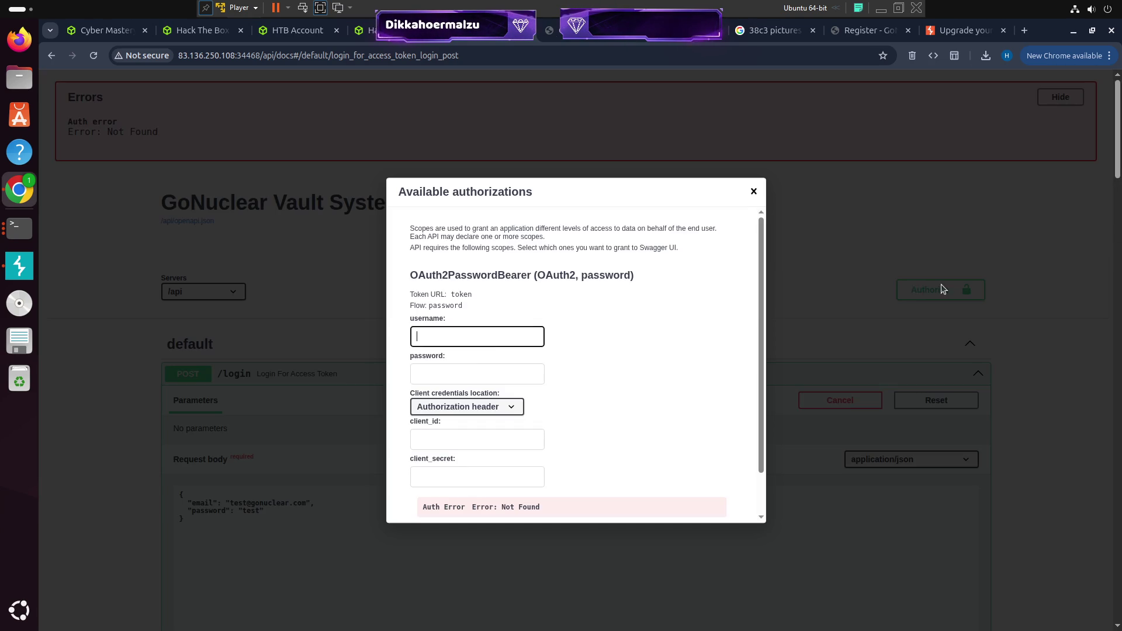
click(488, 410)
click(468, 436)
click(509, 407)
scroll(567, 386, down, 2)
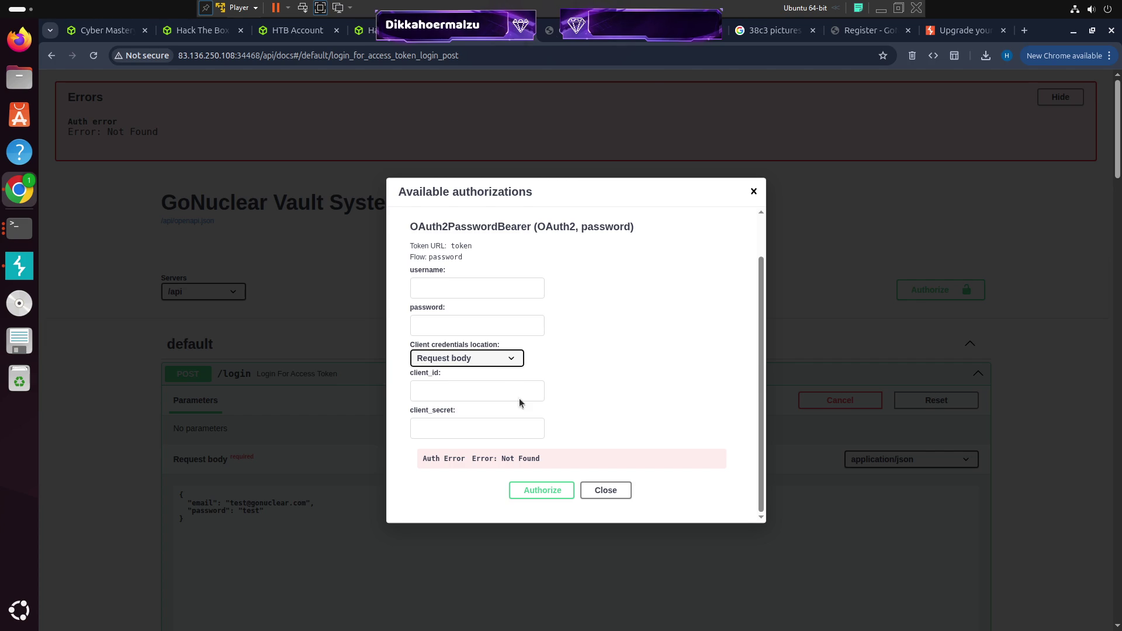
scroll(550, 373, up, 2)
scroll(549, 350, down, 2)
scroll(618, 277, down, 1)
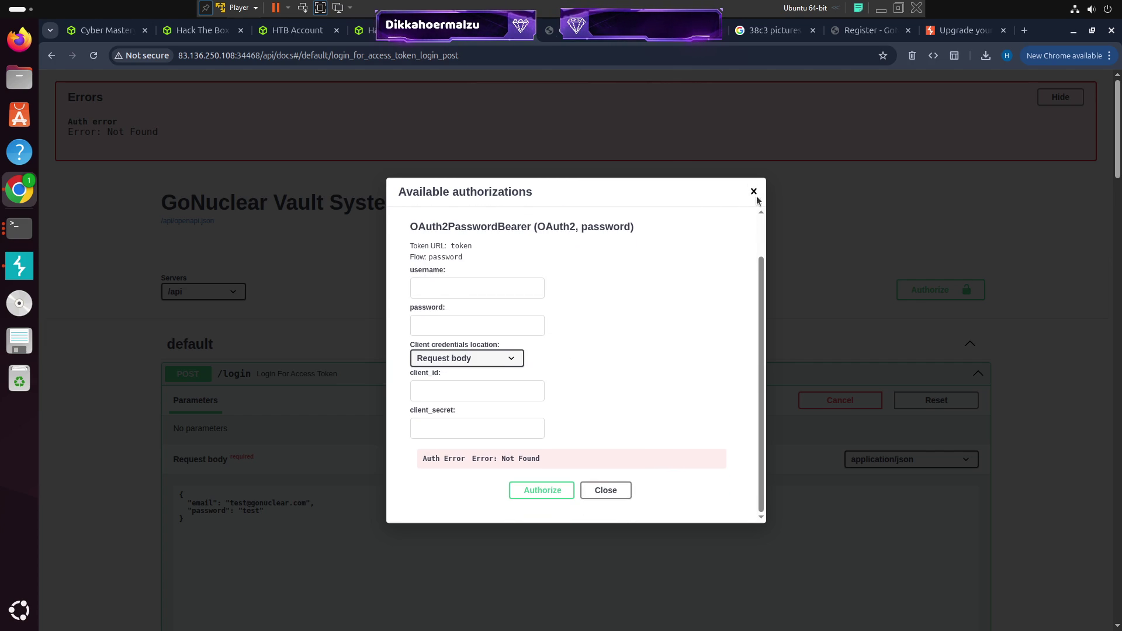
click(753, 191)
scroll(664, 366, down, 3)
scroll(506, 351, down, 2)
scroll(619, 321, down, 2)
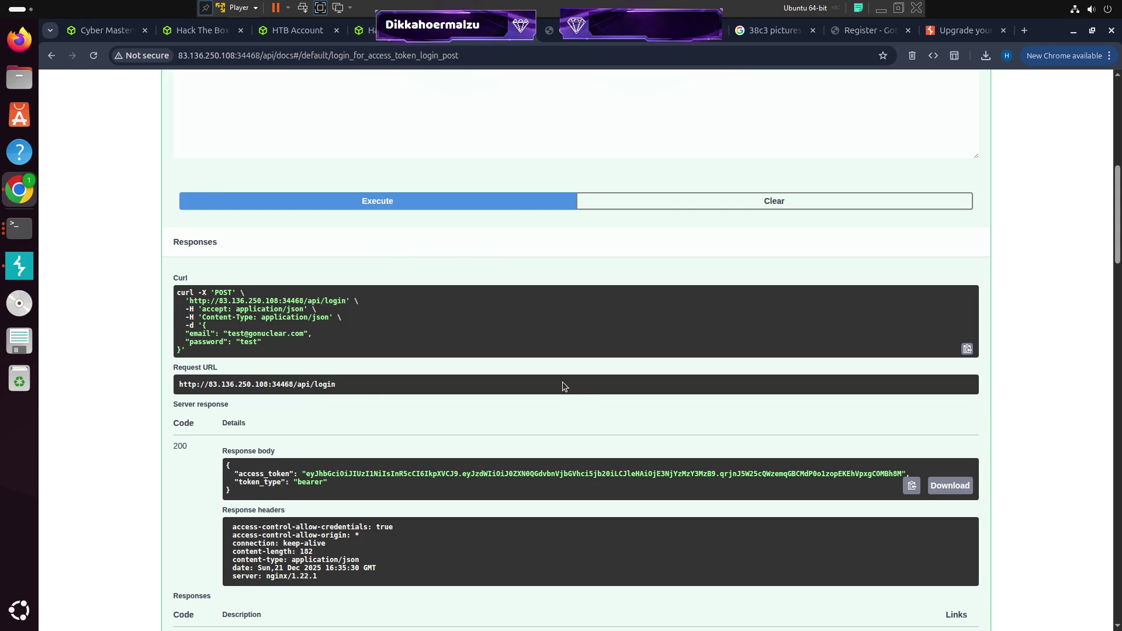
scroll(562, 387, down, 3)
scroll(561, 390, down, 4)
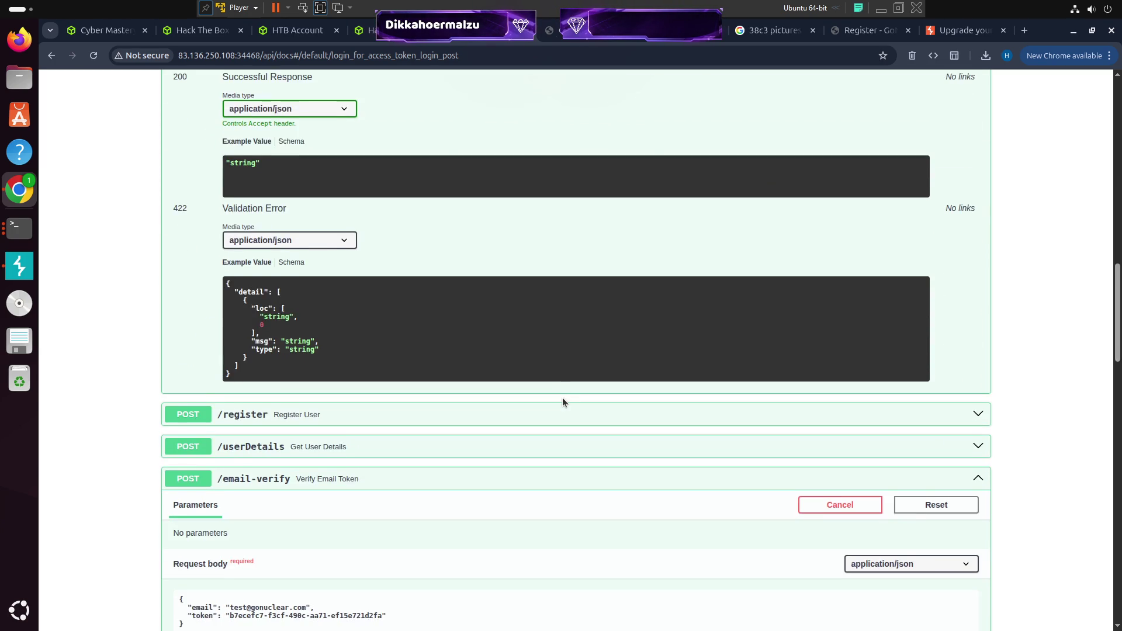
scroll(553, 397, down, 3)
scroll(511, 394, down, 5)
scroll(490, 371, up, 10)
scroll(300, 250, up, 4)
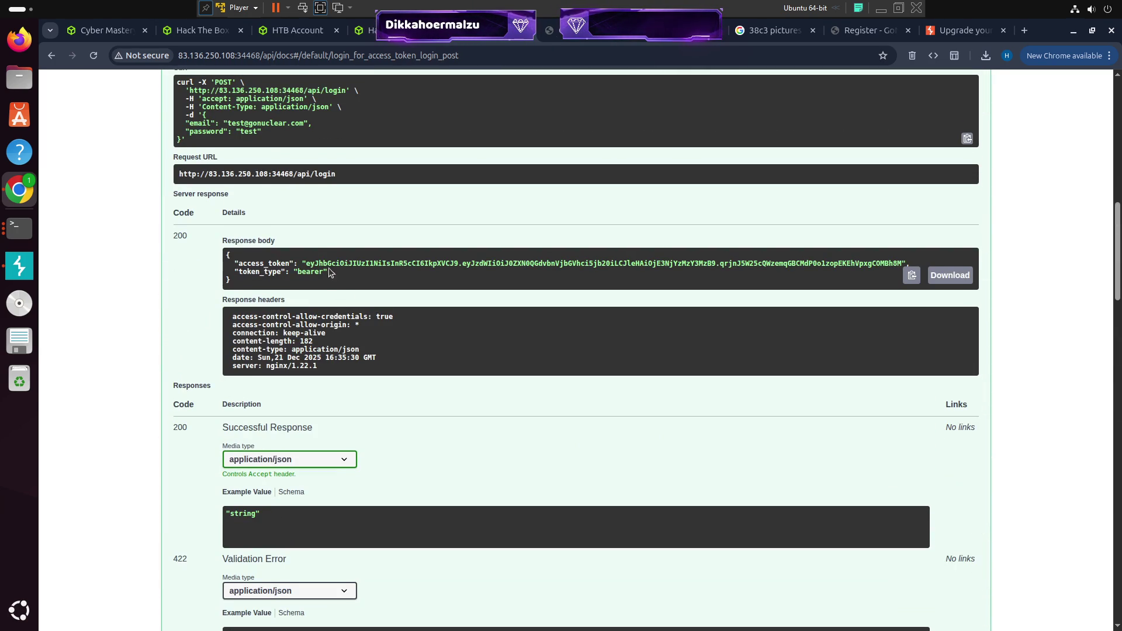
scroll(315, 254, up, 1)
scroll(313, 290, up, 3)
scroll(324, 298, up, 4)
click(321, 234)
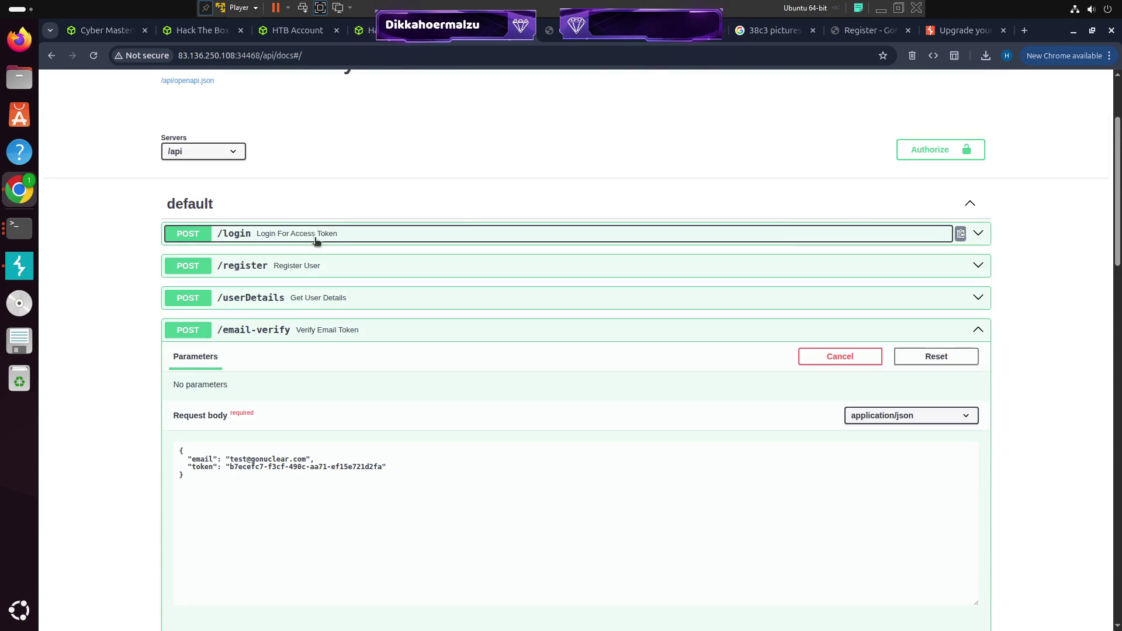
Step: Execute GET /files without credentials, receiving 401 Not authenticated
click(271, 331)
scroll(509, 368, down, 3)
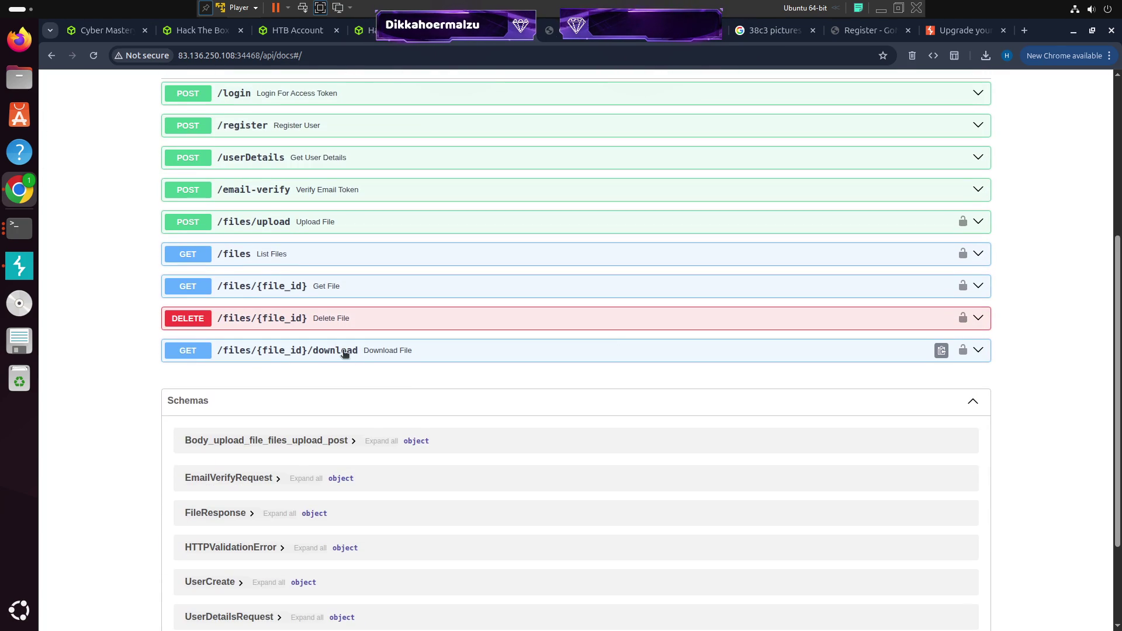
click(313, 256)
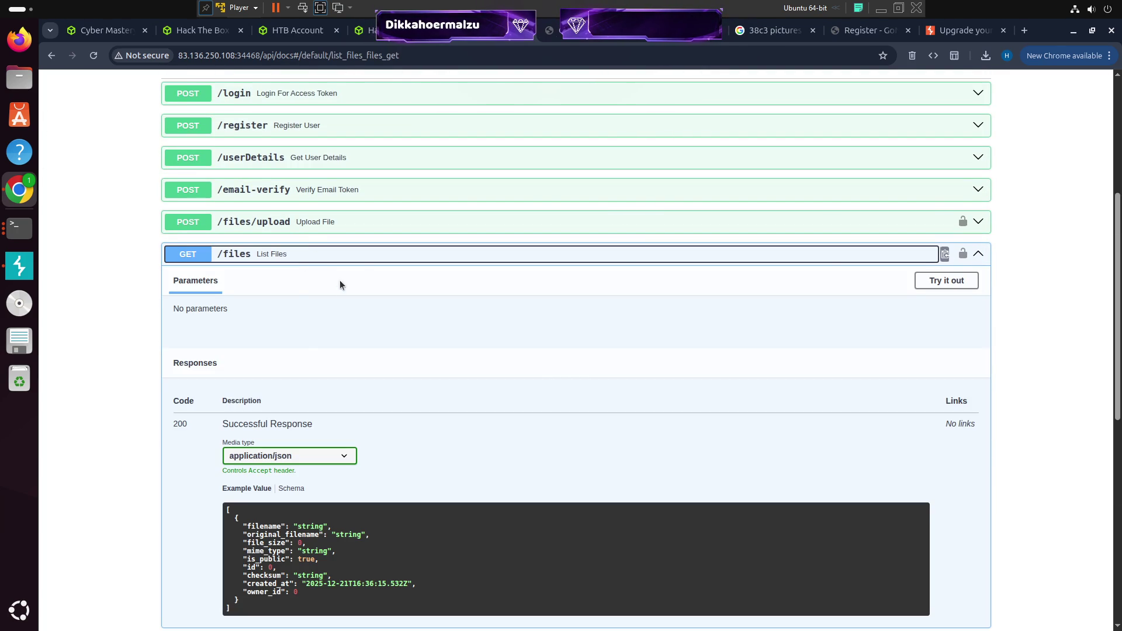
click(943, 281)
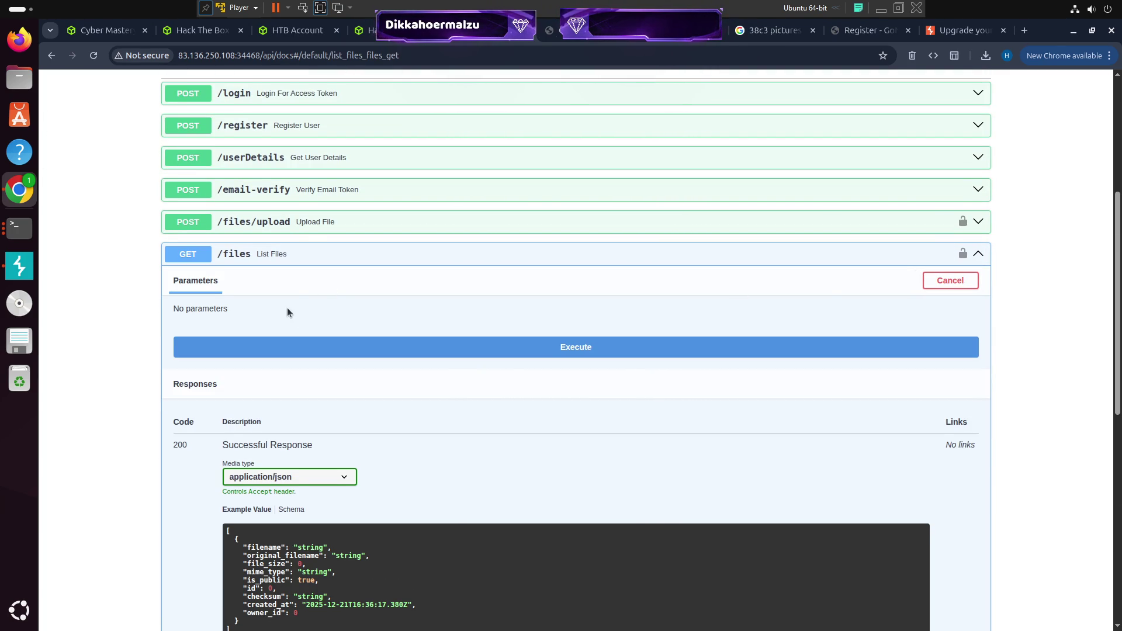
click(302, 348)
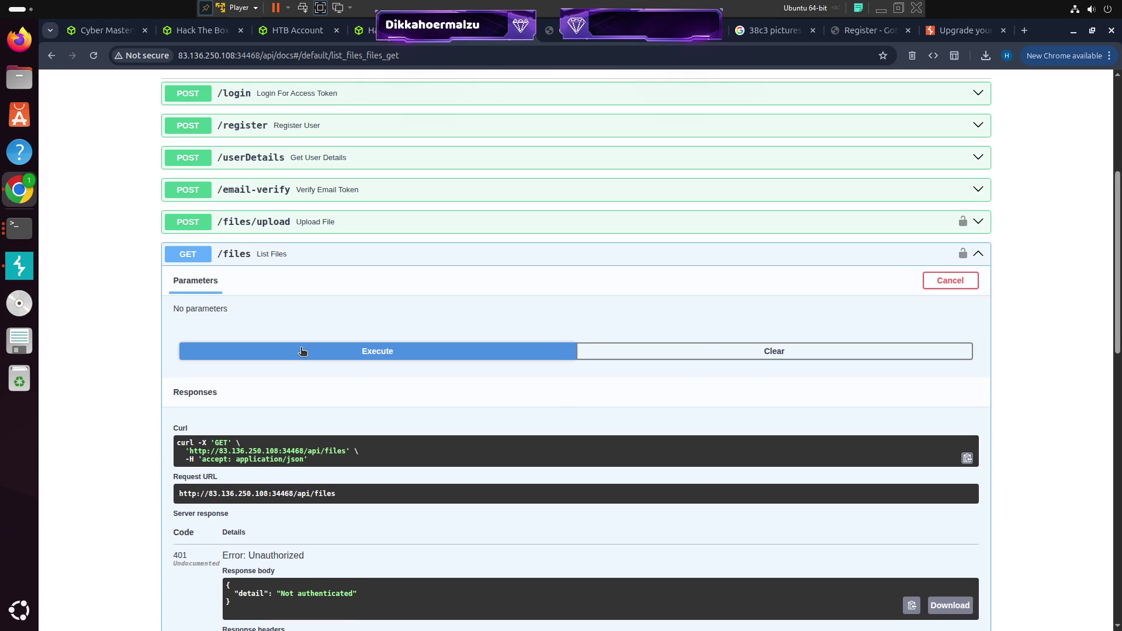
scroll(540, 359, down, 2)
scroll(524, 346, down, 1)
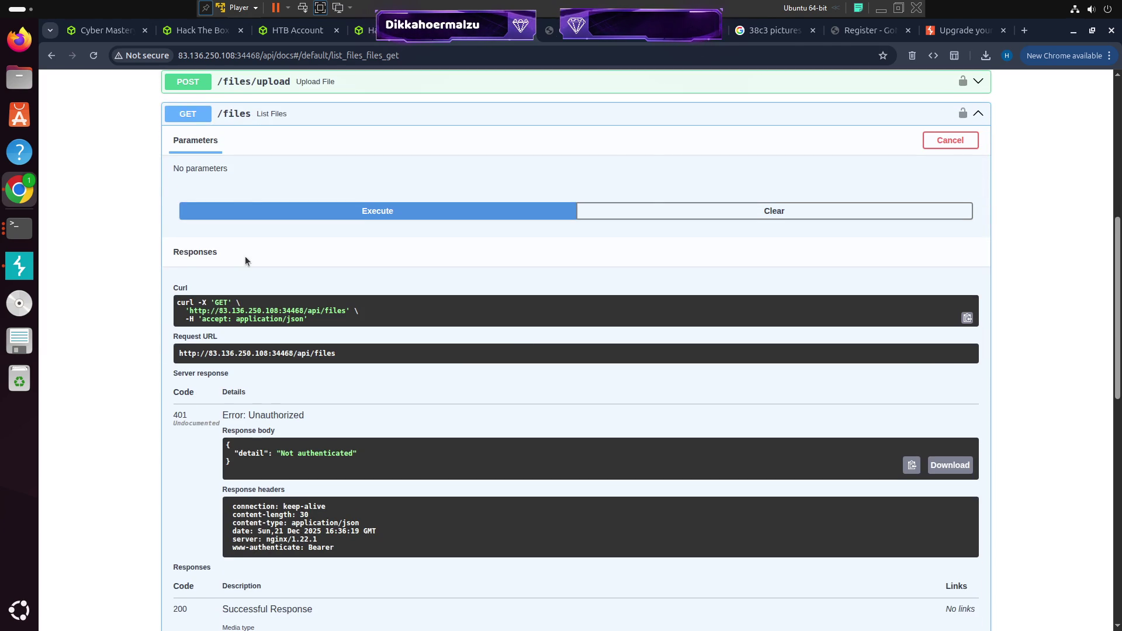
scroll(246, 260, down, 1)
scroll(290, 278, down, 5)
scroll(372, 316, up, 10)
scroll(760, 277, up, 3)
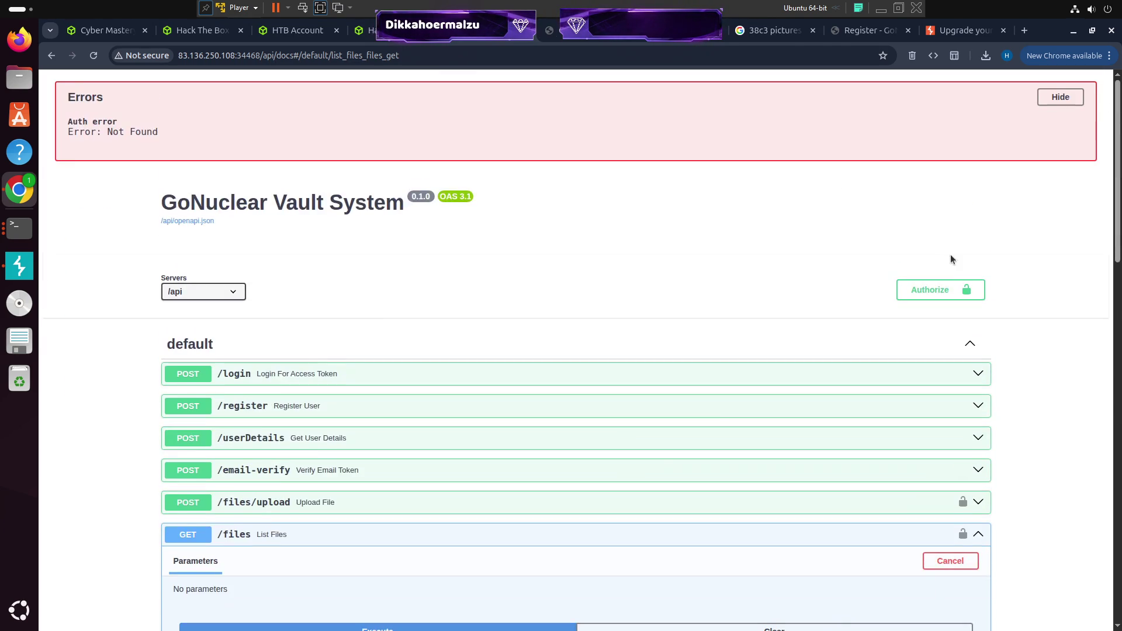
Step: Paste the access token into client_secret in the Authorize dialog after clearing it from username
click(948, 290)
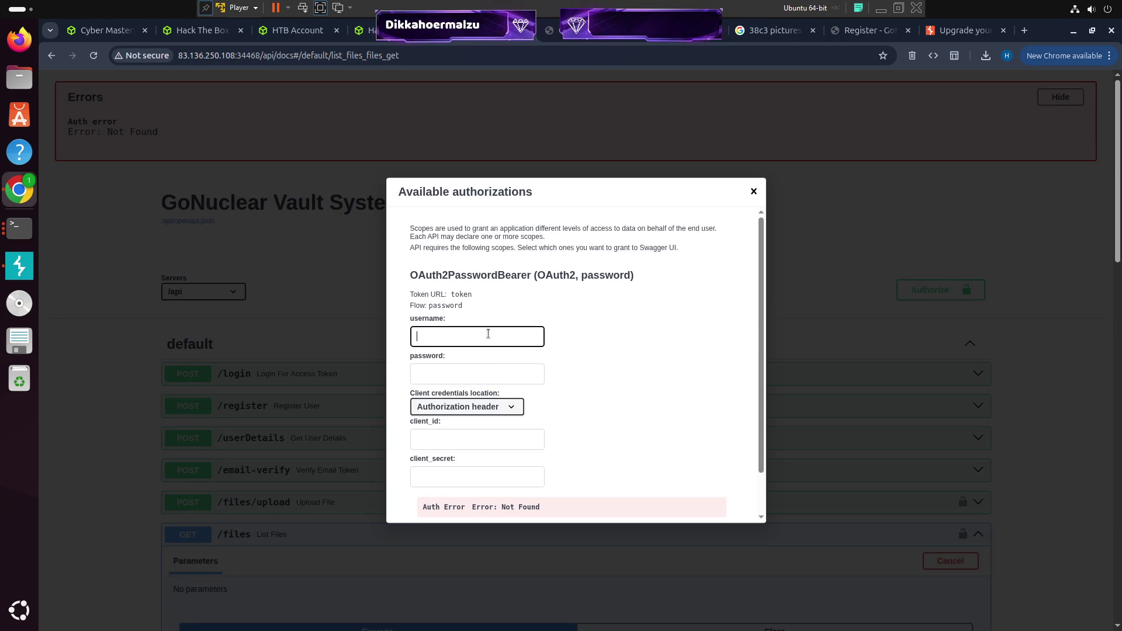
key(ctrl+v)
key(ctrl+a)
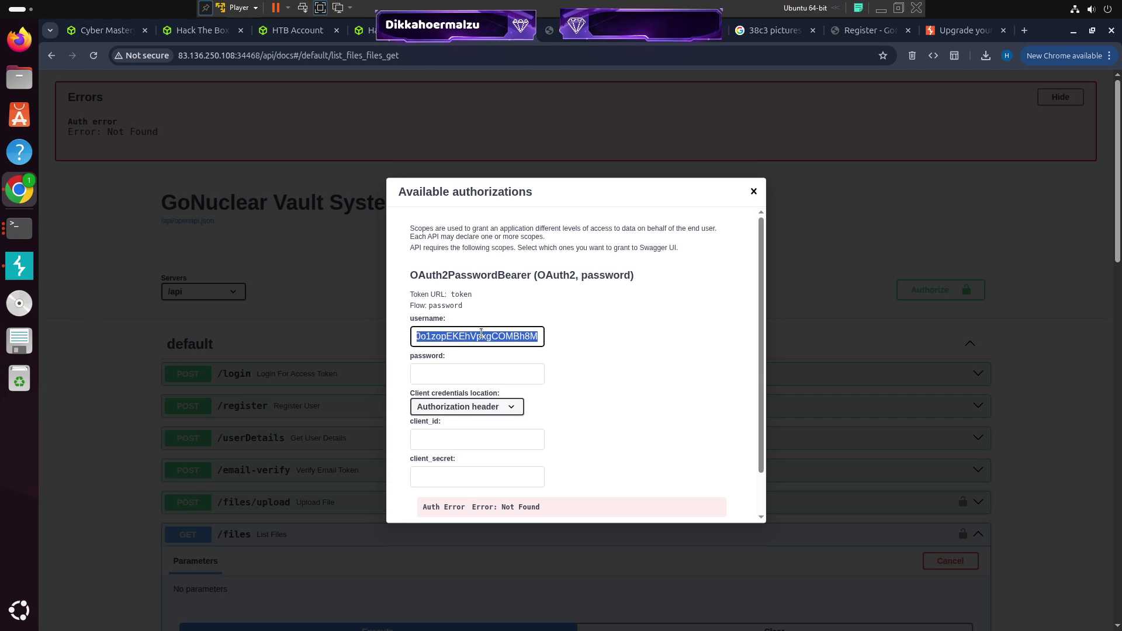
key(BackSpace)
click(463, 475)
key(ctrl+v)
click(476, 441)
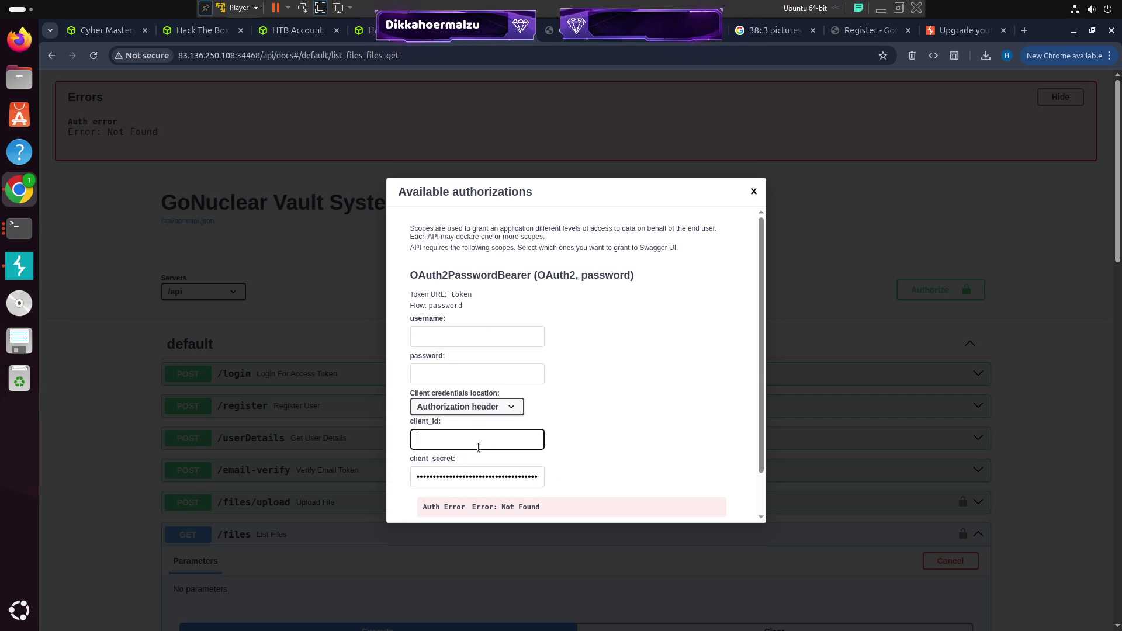
Step: Toggle the credentials location back to Authorization header, abandon the dialog and go to the GoNuclear login page
click(465, 406)
click(465, 438)
click(483, 412)
click(479, 424)
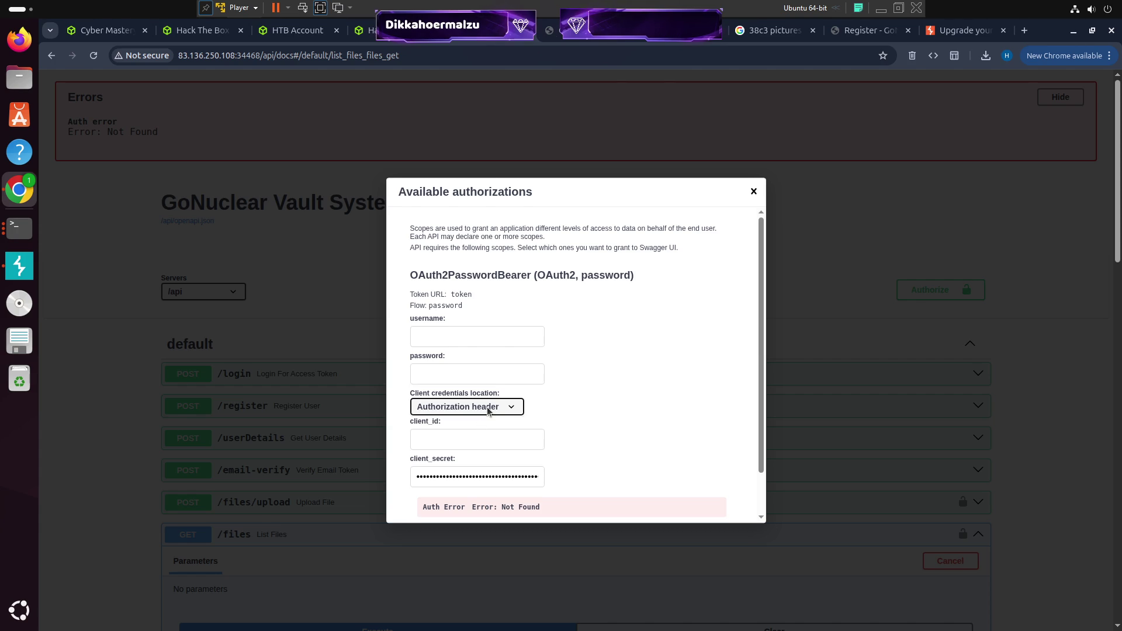
click(488, 412)
click(448, 411)
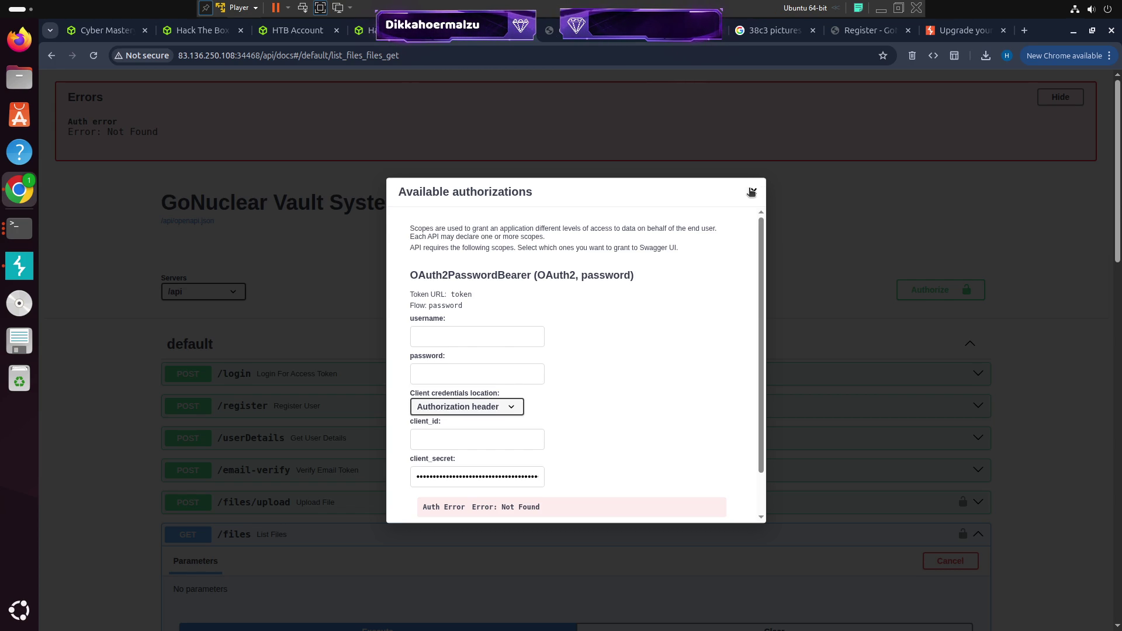
click(753, 191)
click(860, 28)
scroll(842, 158, up, 2)
scroll(896, 94, up, 2)
click(904, 89)
click(528, 256)
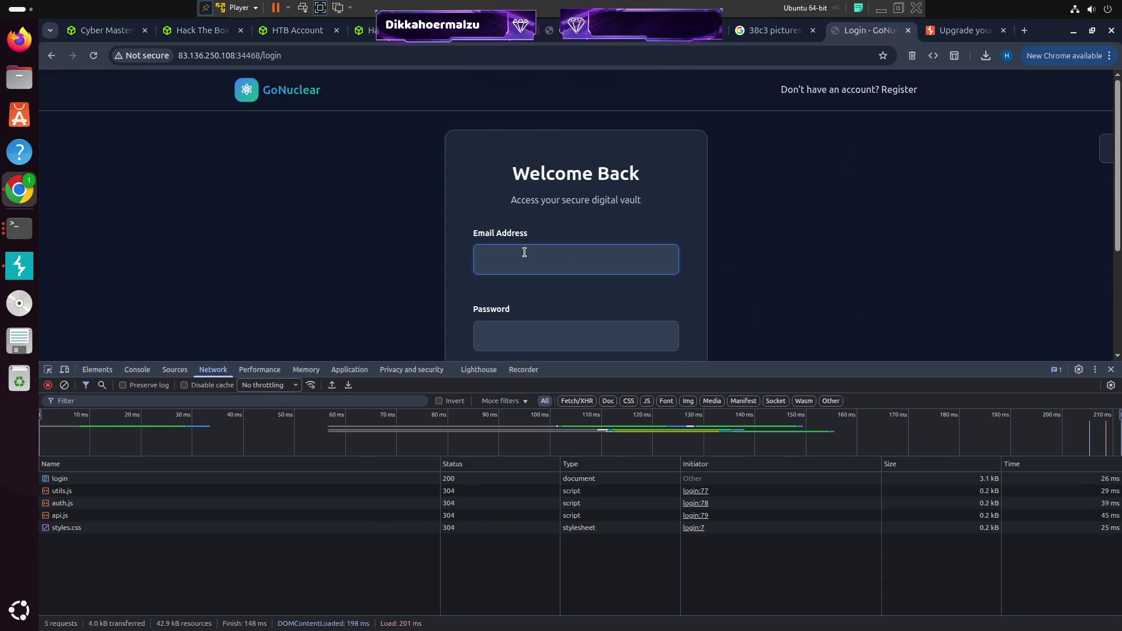
text(te)
text(@gonuclear.com)
key(Tab)
text(test)
key(Return)
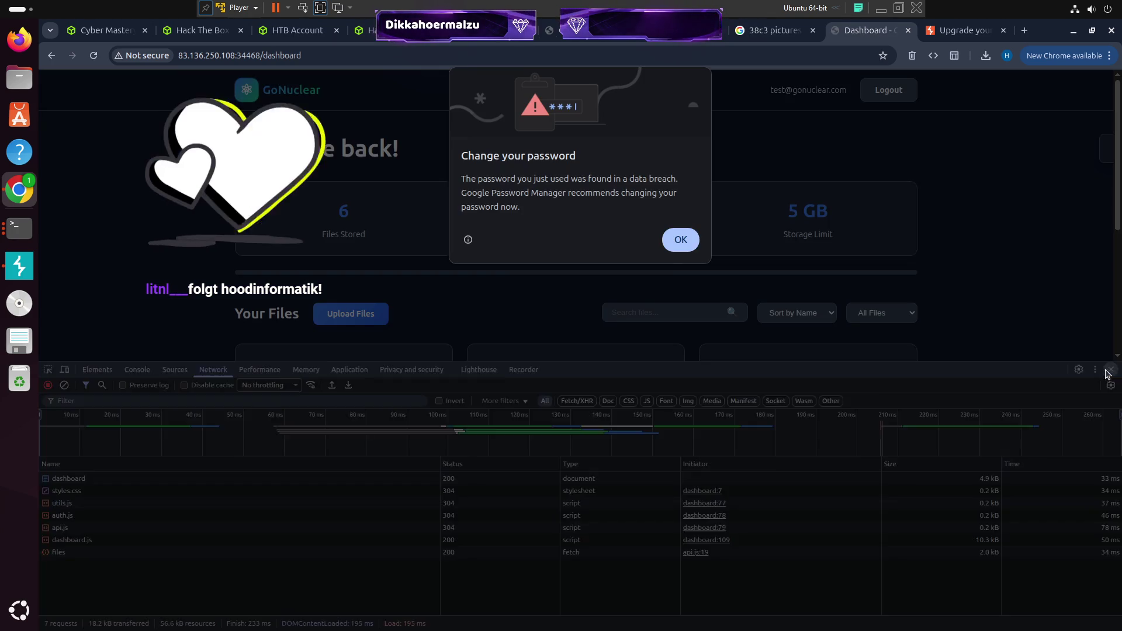
click(1109, 370)
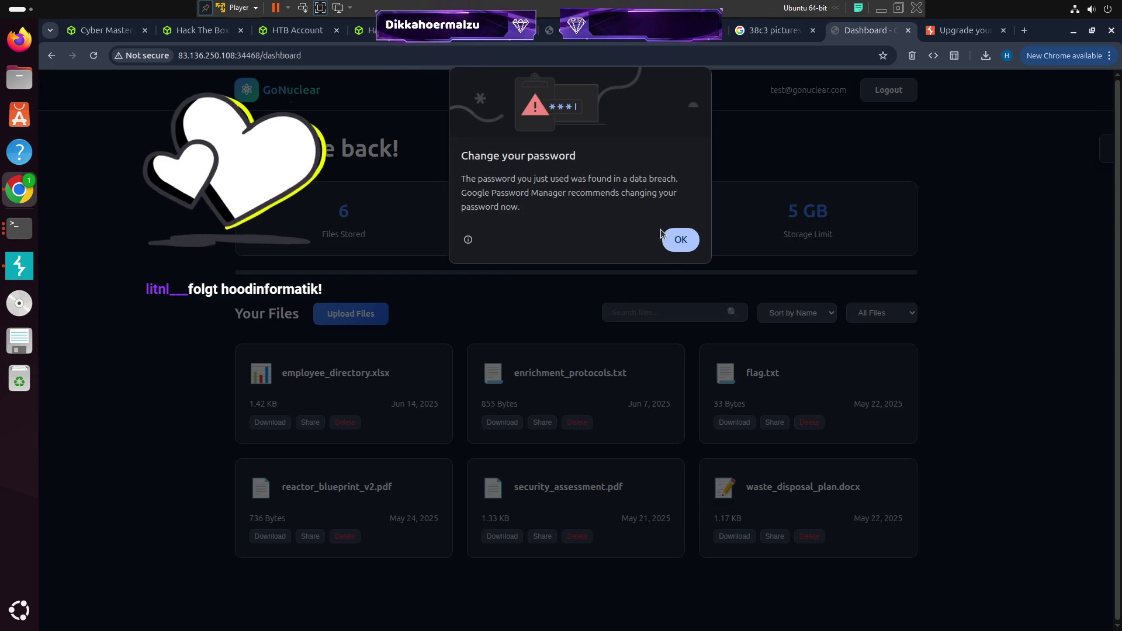
click(680, 240)
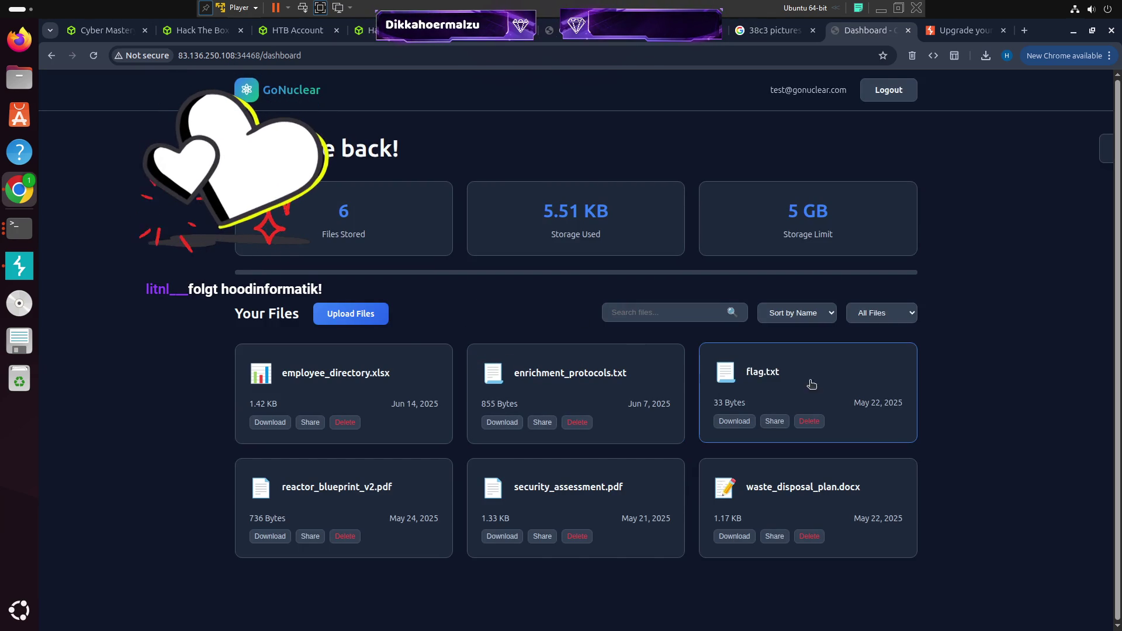
click(733, 422)
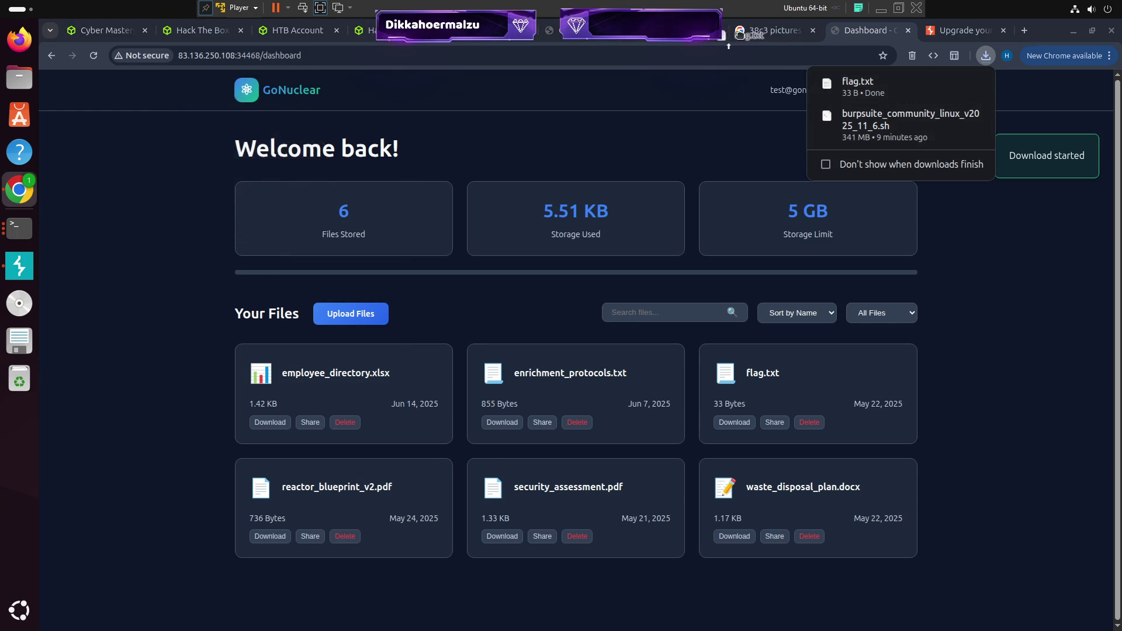
drag(763, 46, 727, 168)
double_click(167, 80)
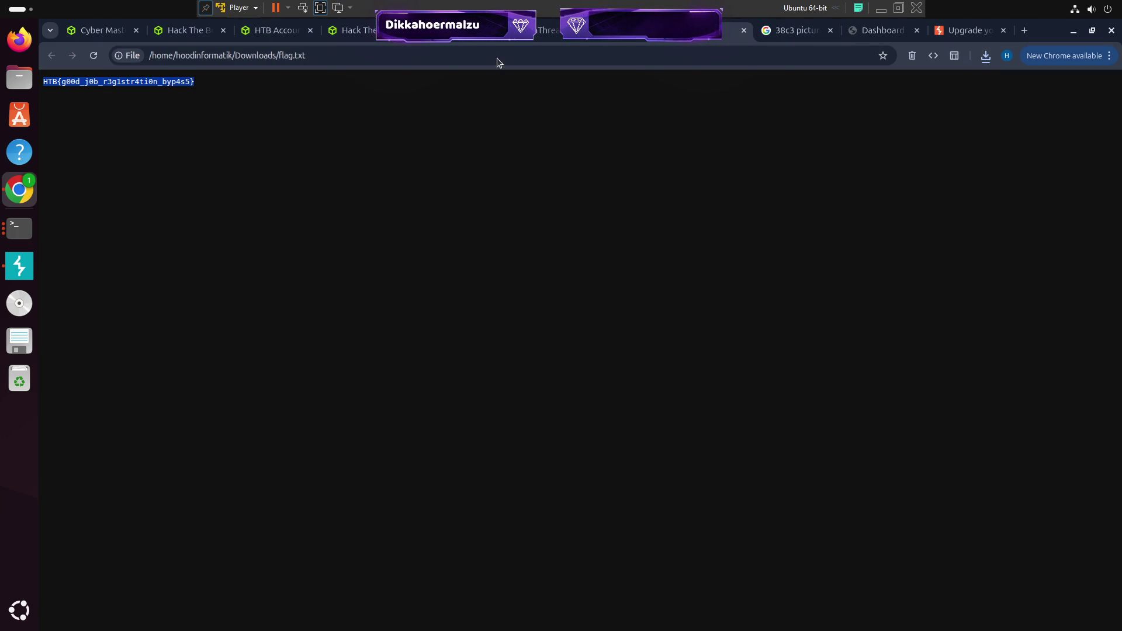
Step: Submit the captured flag on the NovaEnergy challenge page
click(355, 30)
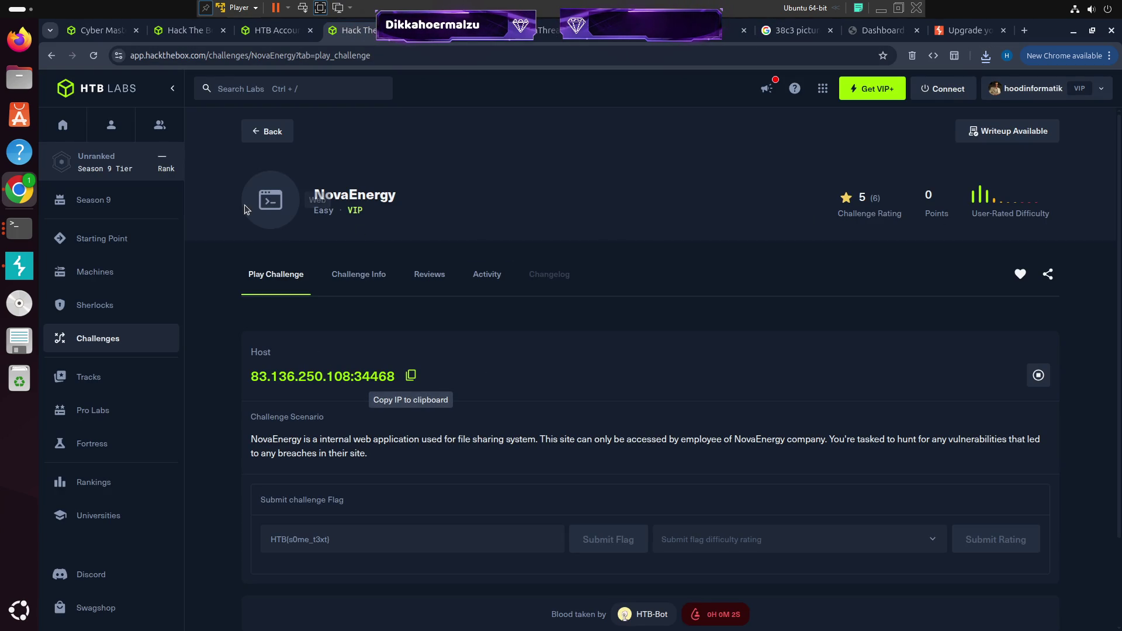
click(351, 539)
key(ctrl+v)
click(604, 540)
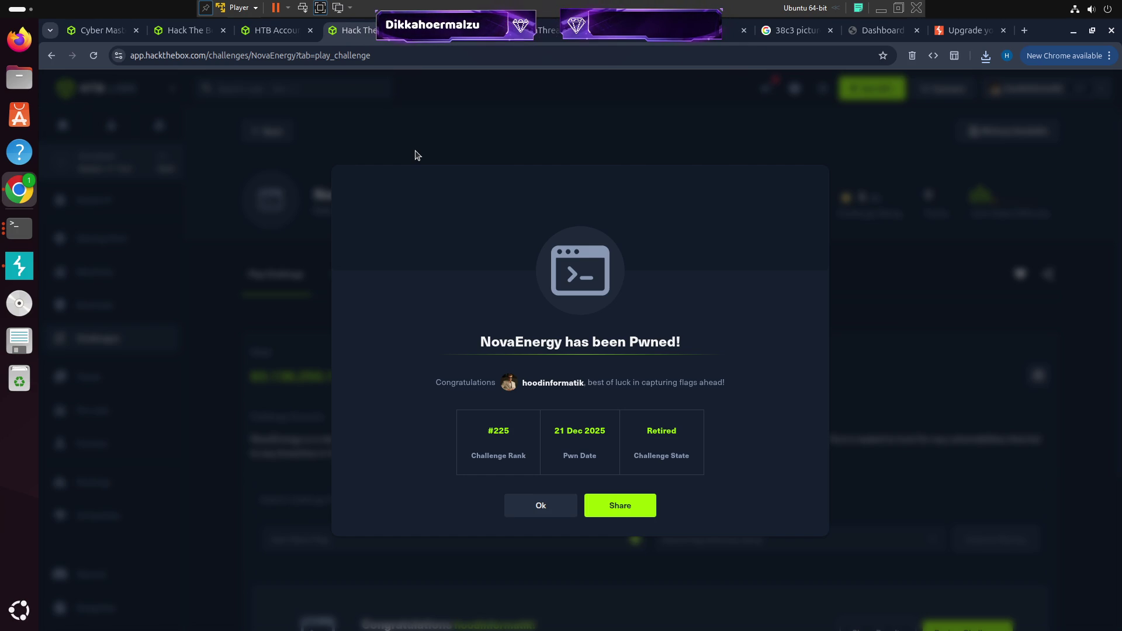
Step: Bring the browser with the Pwned result forward and select the docs URL path
click(20, 229)
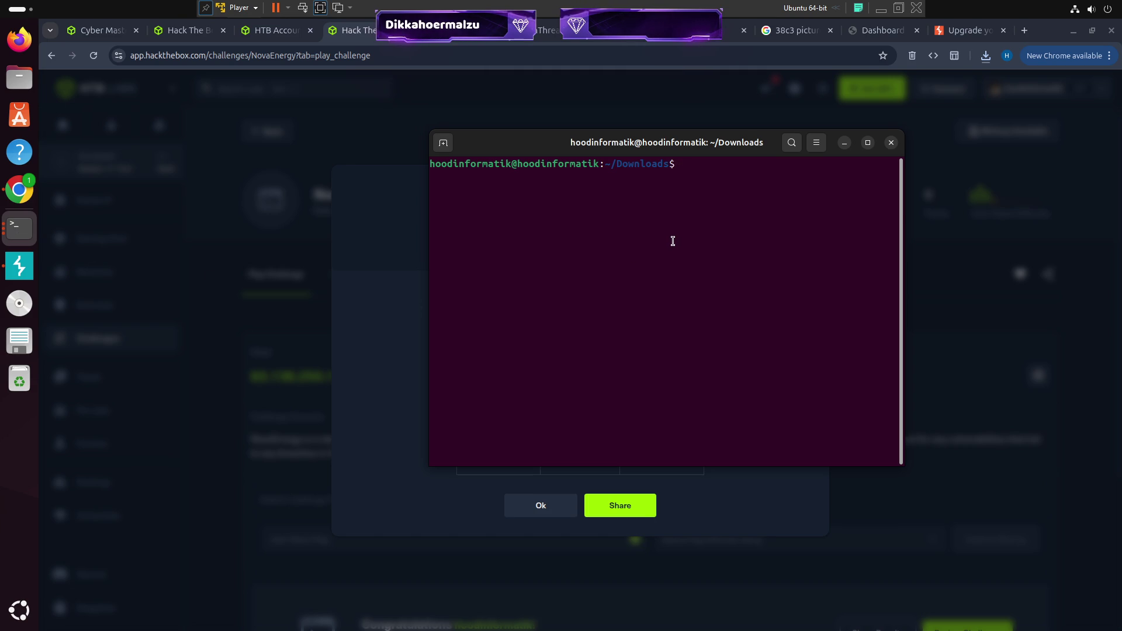
click(438, 41)
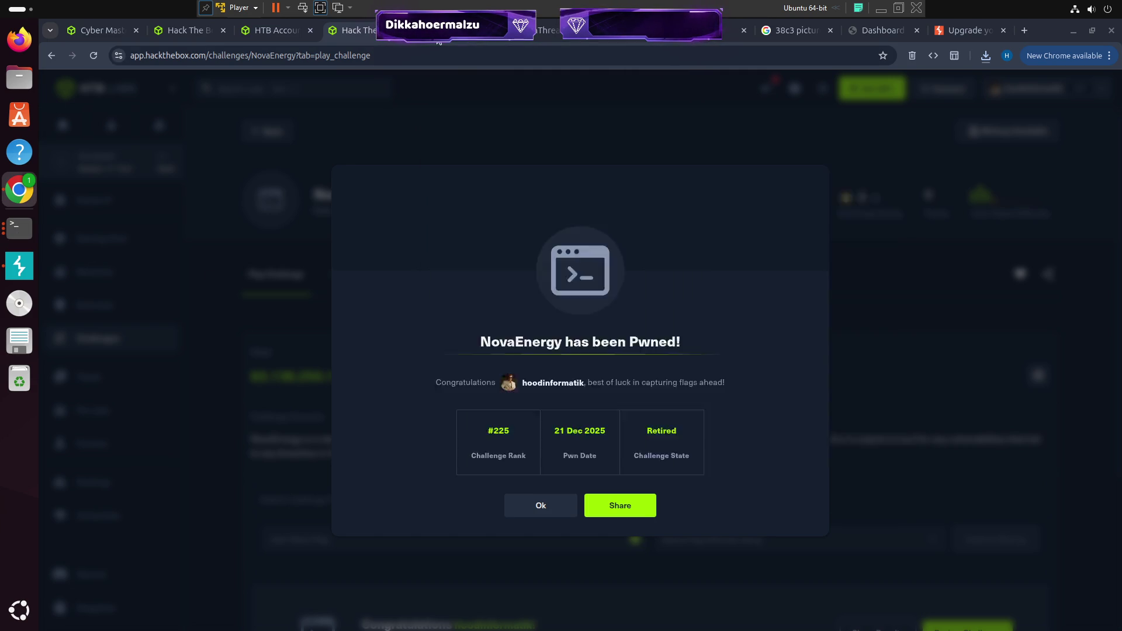
drag(260, 55, 388, 57)
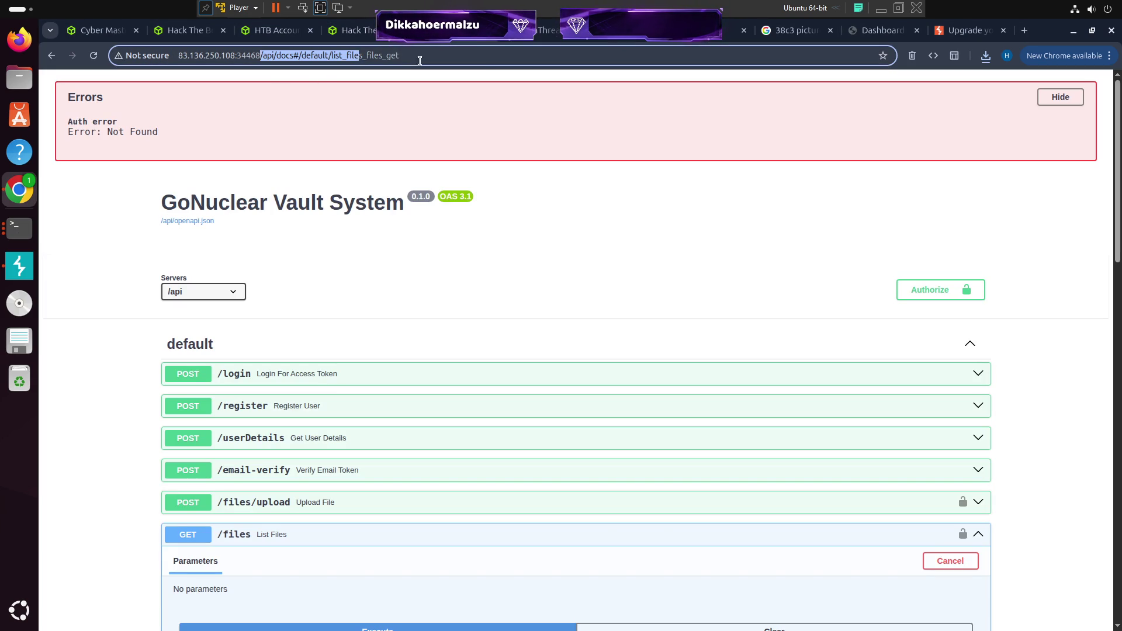
Step: Load the bare GoNuclear host address with the path removed
drag(260, 56, 75, 54)
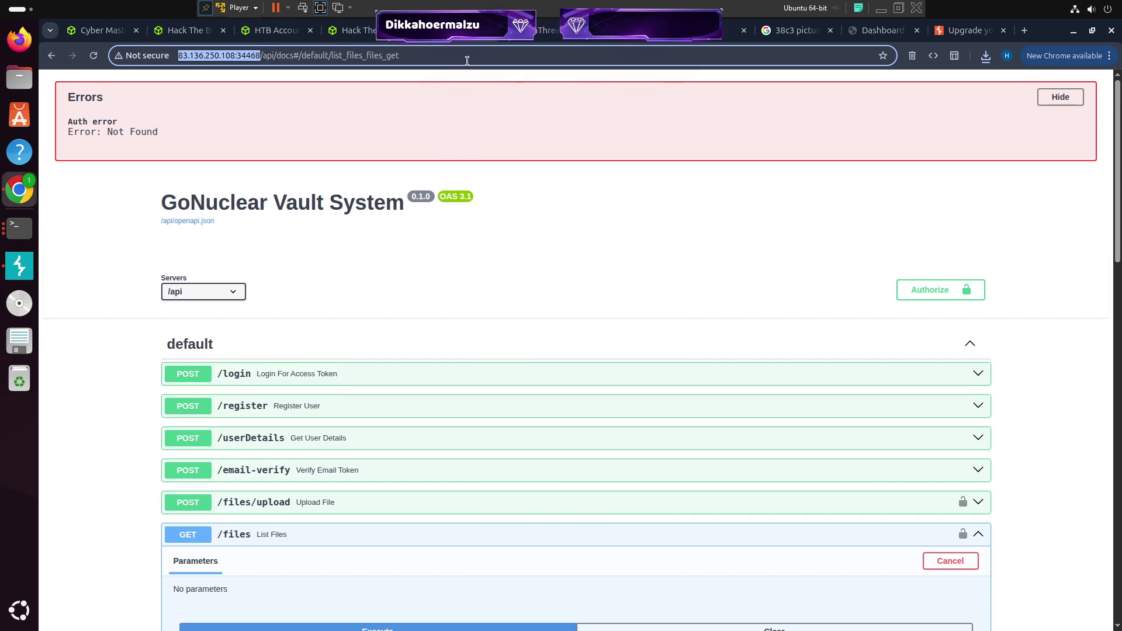
drag(470, 61, 270, 59)
key(BackSpace)
key(Return)
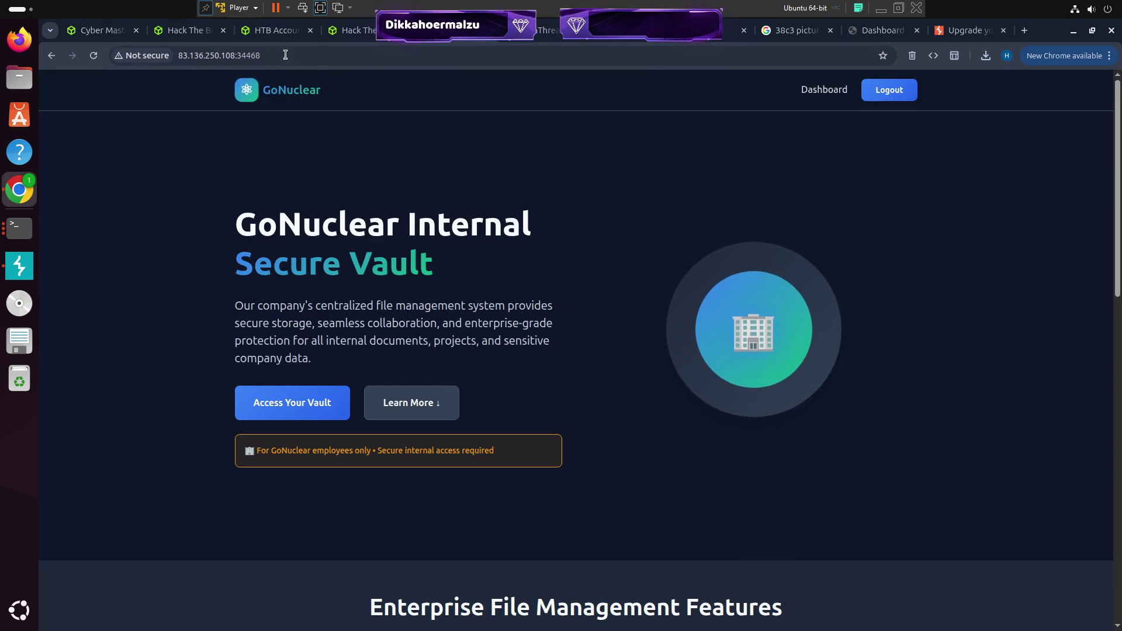
Step: Edit the address to /api/doc and load it, getting a Not Found reply
click(273, 60)
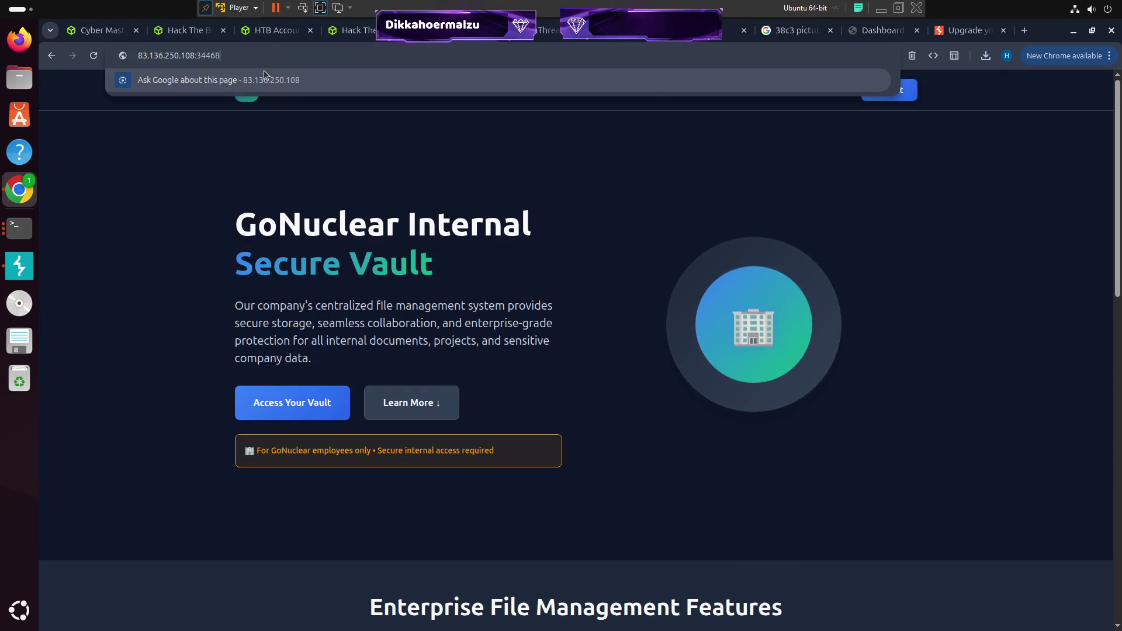
text(/api)
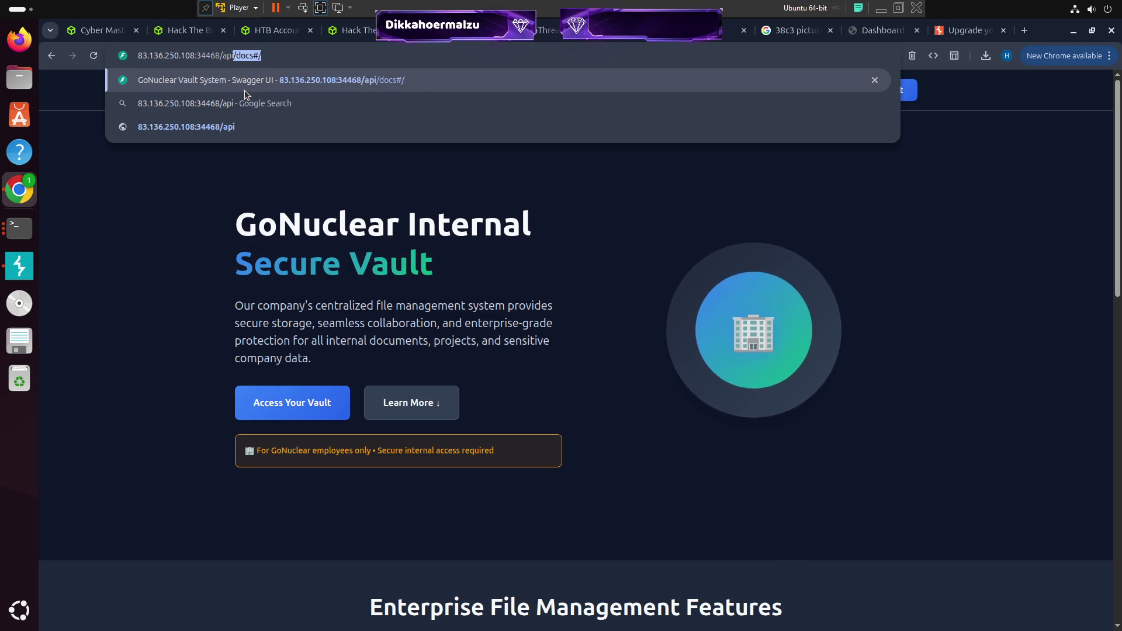
key(BackSpace)
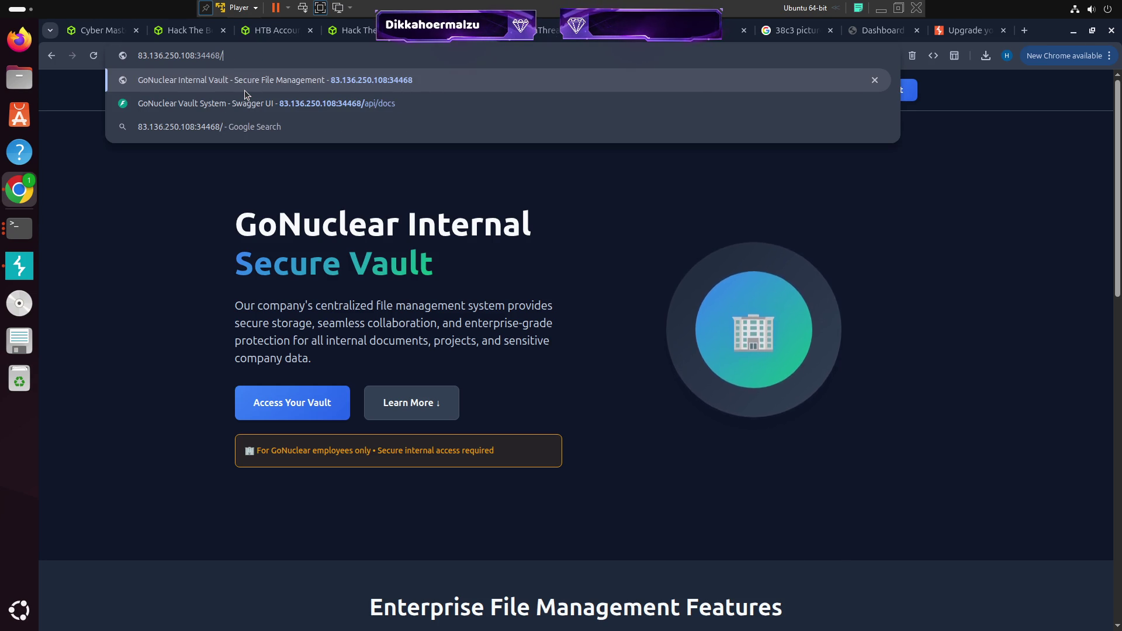
text(lp)
key(BackSpace)
text(o)
key(BackSpace)
text(p)
key(BackSpace)
text(pa)
key(BackSpace)
key(BackSpace)
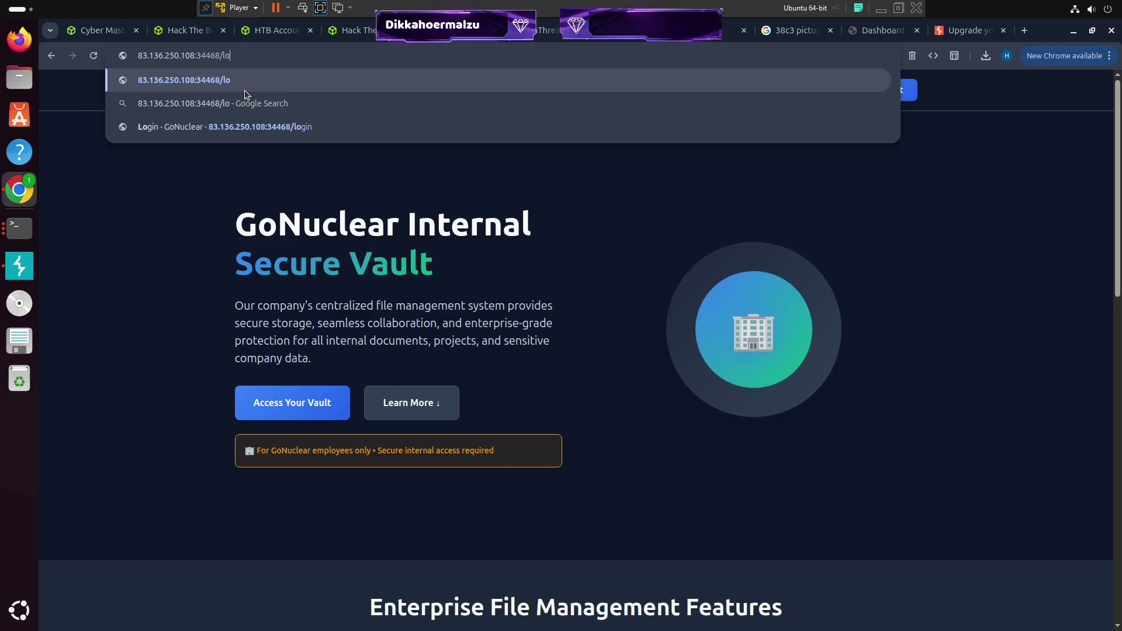
key(BackSpace)
key(BackSpace)
text(api)
key(BackSpace)
text(/)
key(BackSpace)
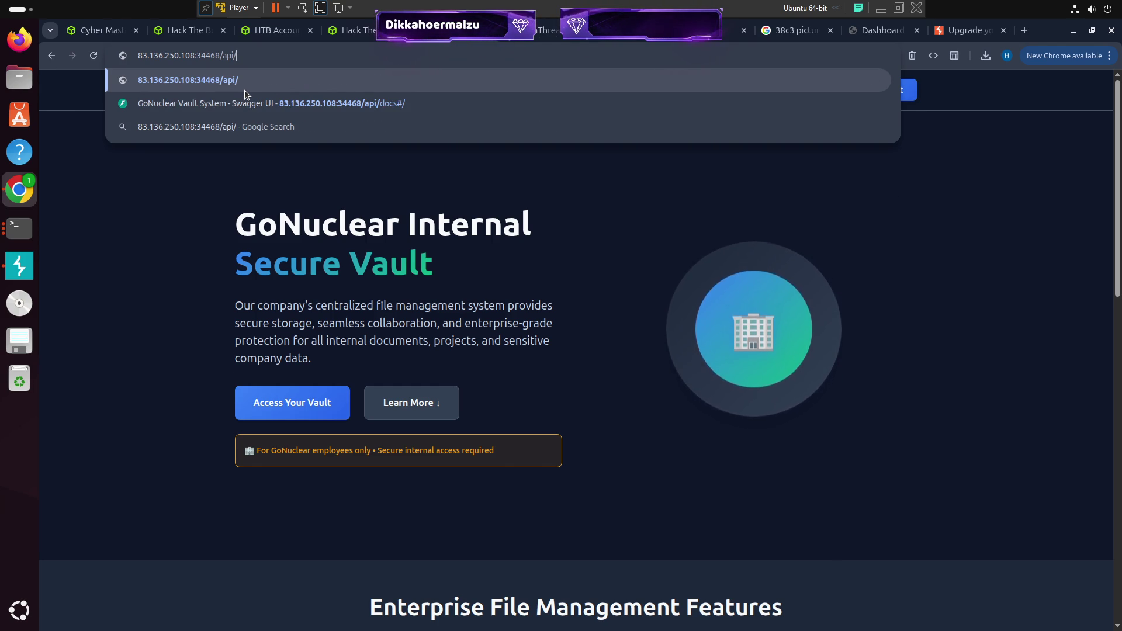
text(swagger)
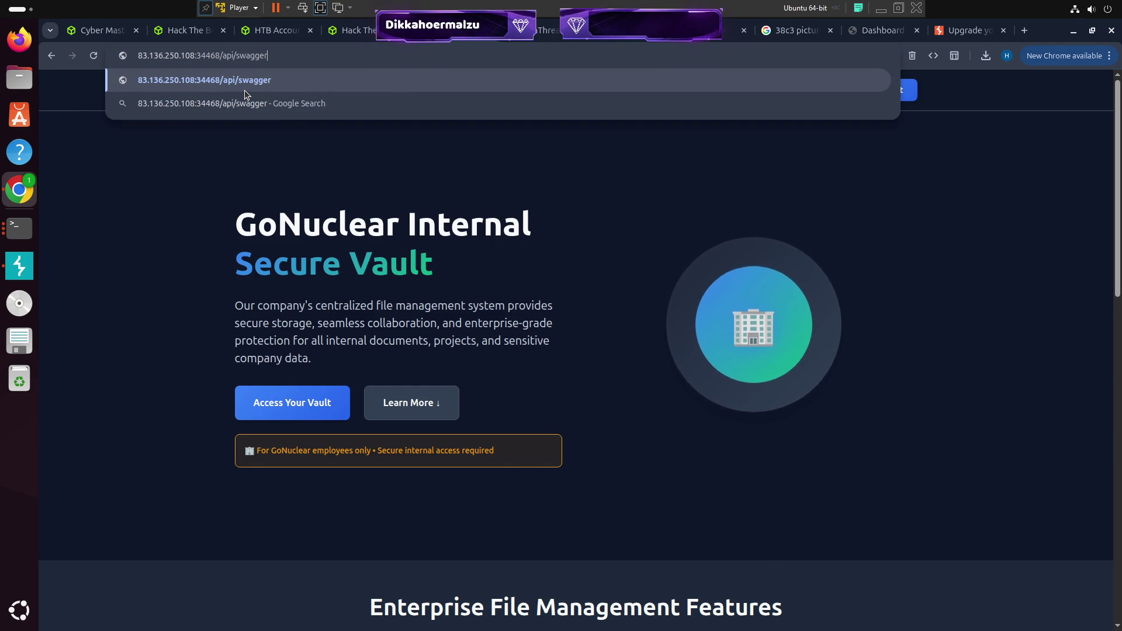
key(Left)
key(Left)
key(shift+Left)
key(shift+Left)
key(shift+Left)
key(BackSpace)
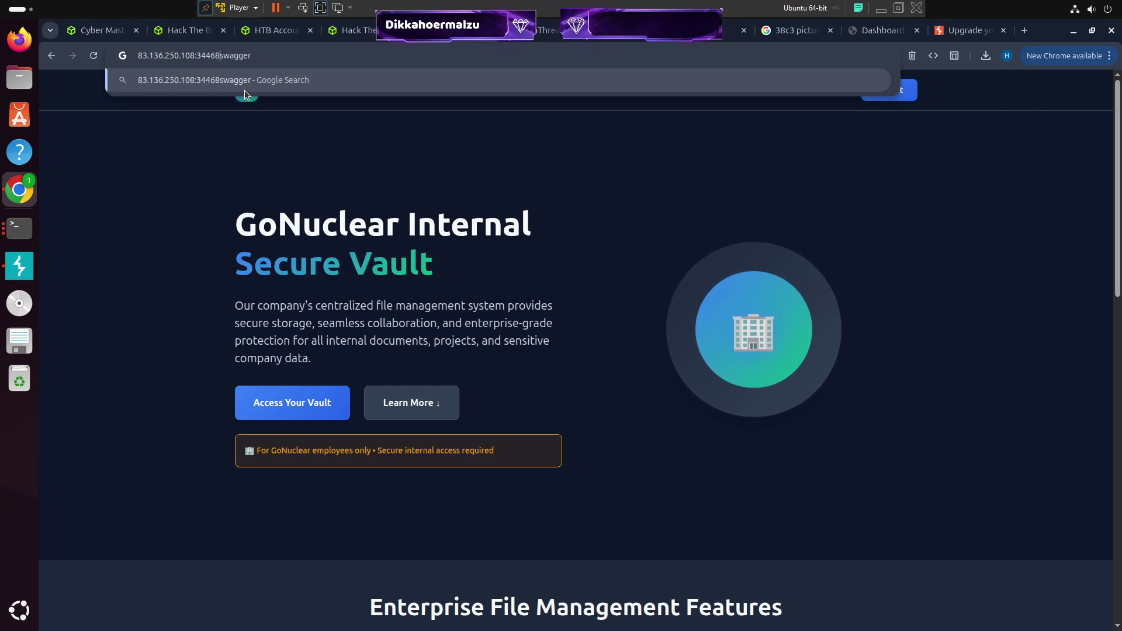
key(shift+End)
text(/api)
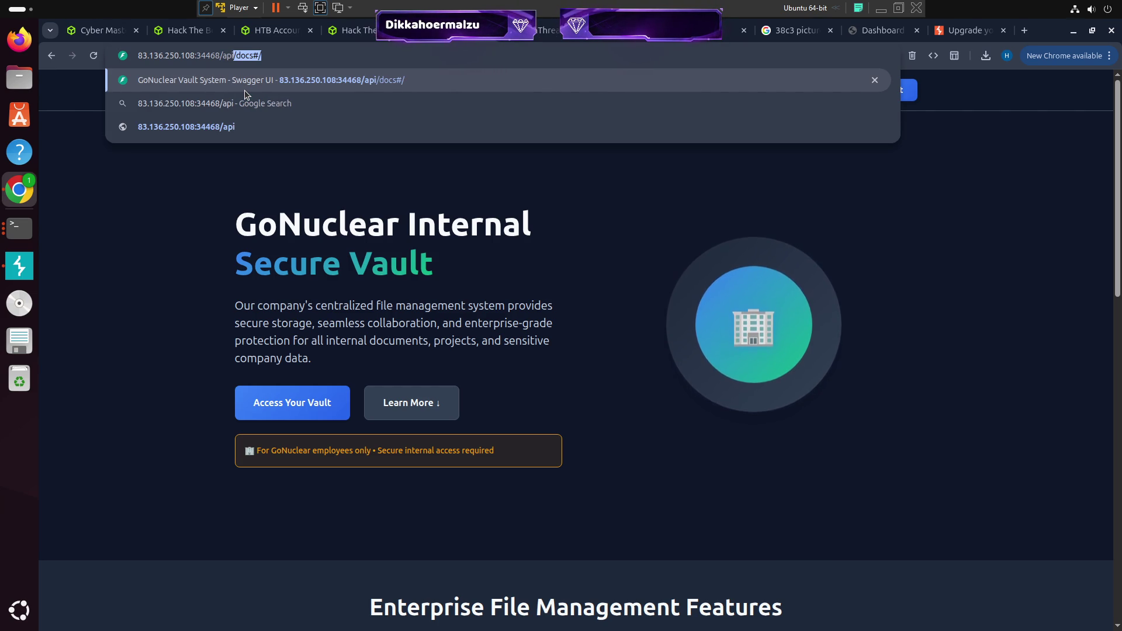
text(/doc)
key(Delete)
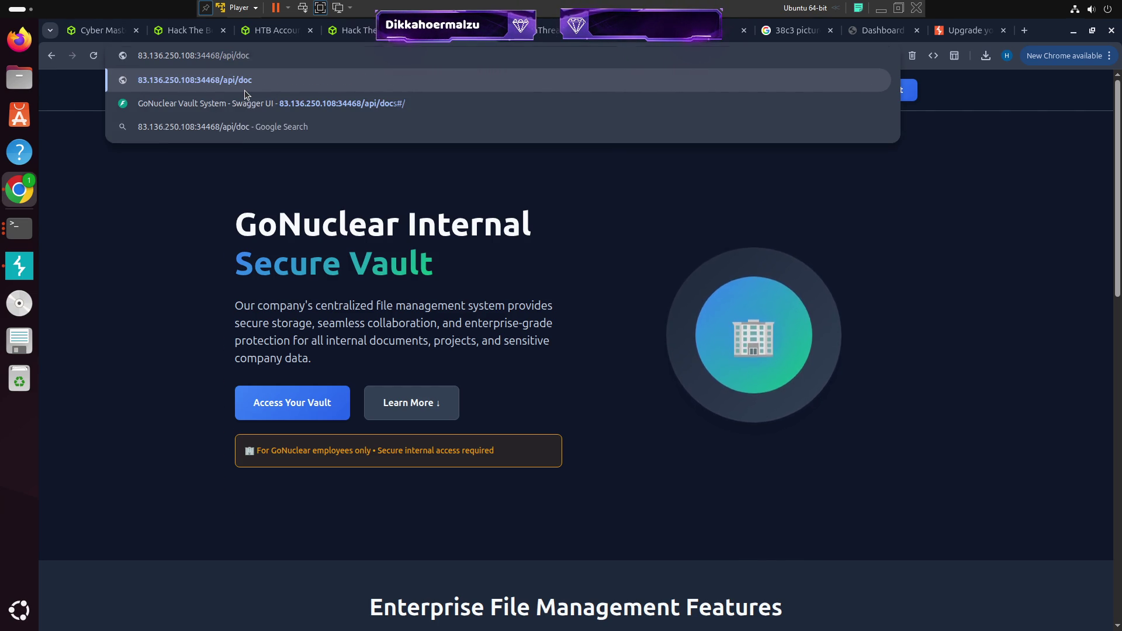
key(Return)
double_click(287, 55)
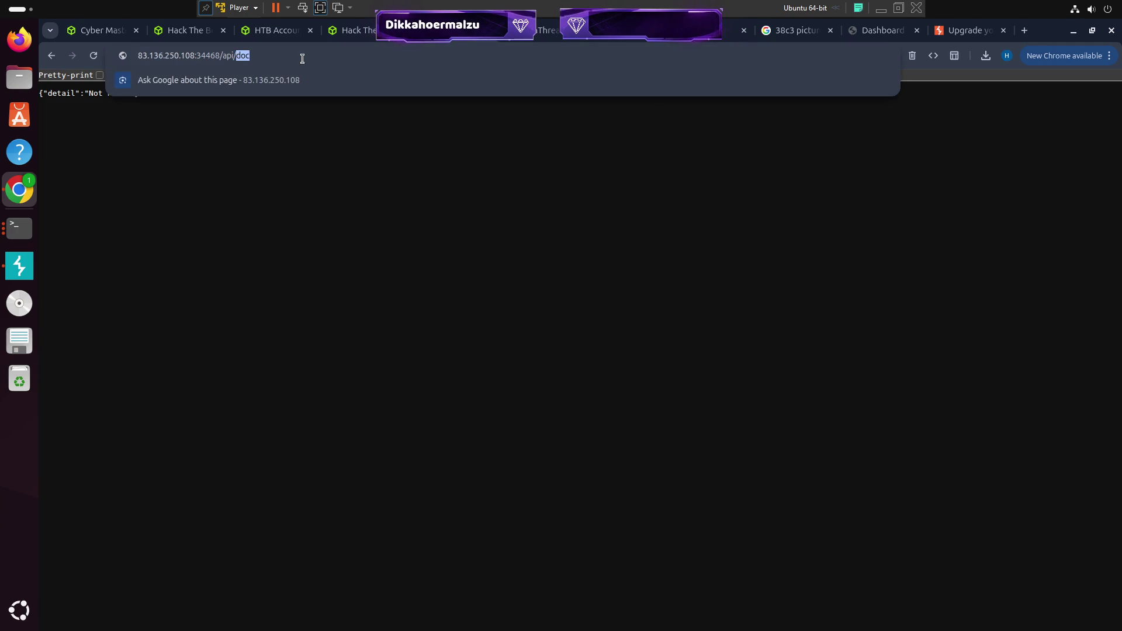
text(s)
Step: Load /api/docs, then return to the Hack The Box tab and acknowledge the Pwned dialog
key(BackSpace)
text(docs)
key(Return)
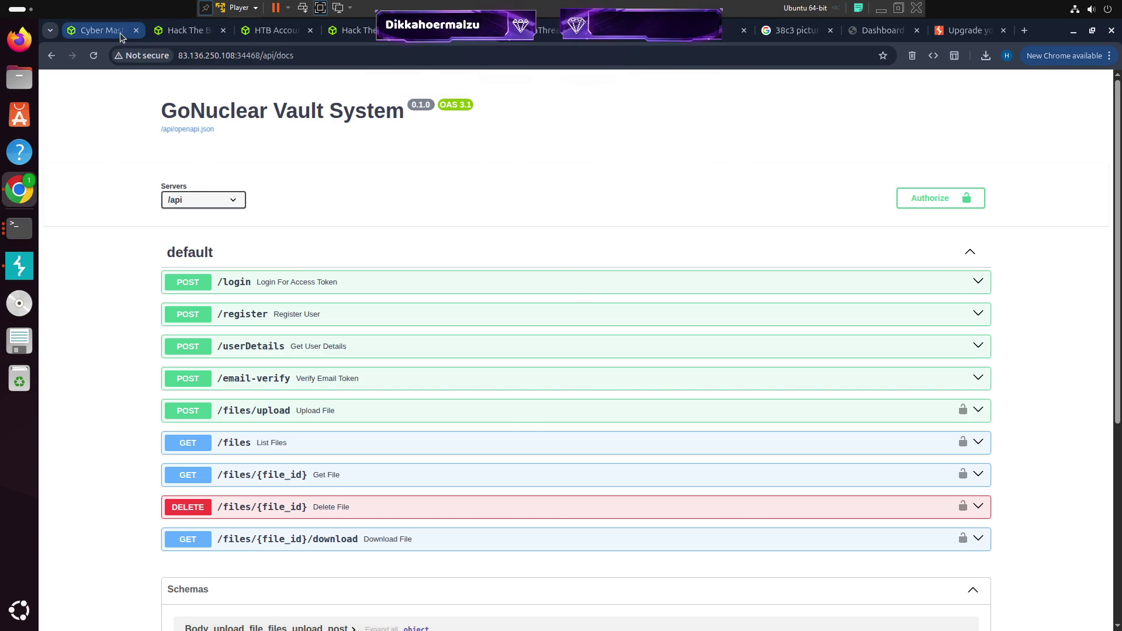
click(345, 35)
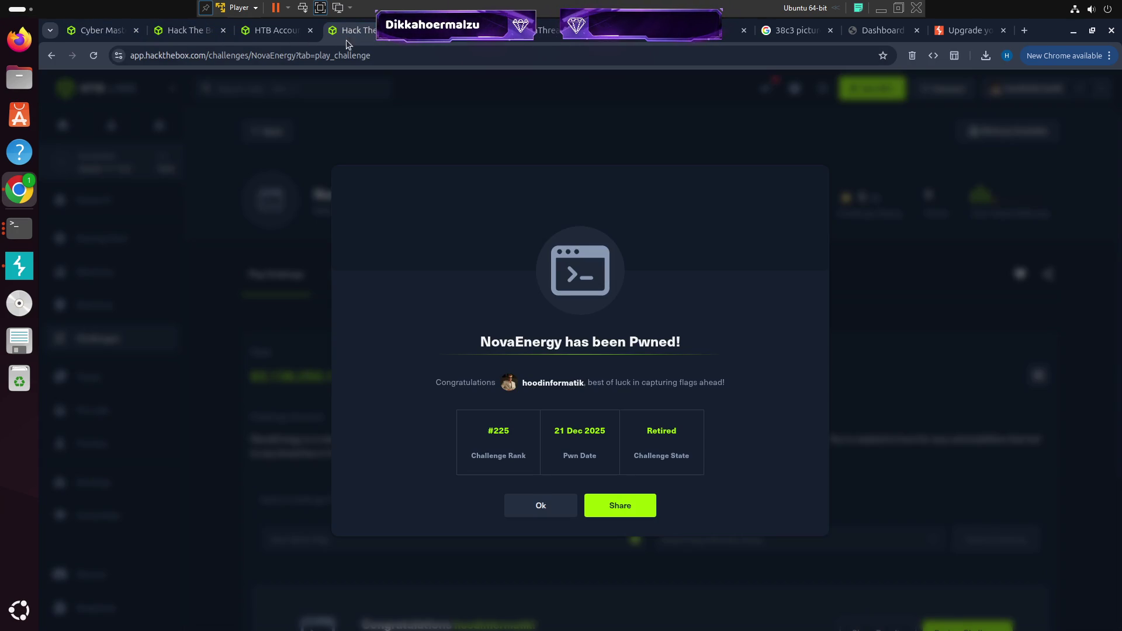
click(537, 506)
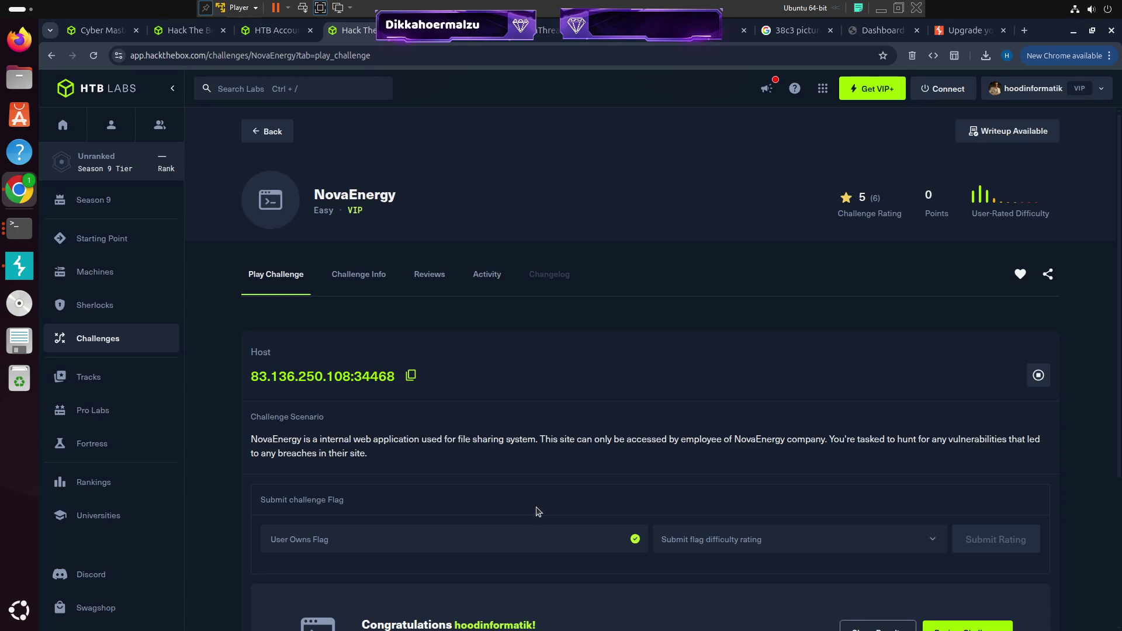
scroll(596, 360, down, 3)
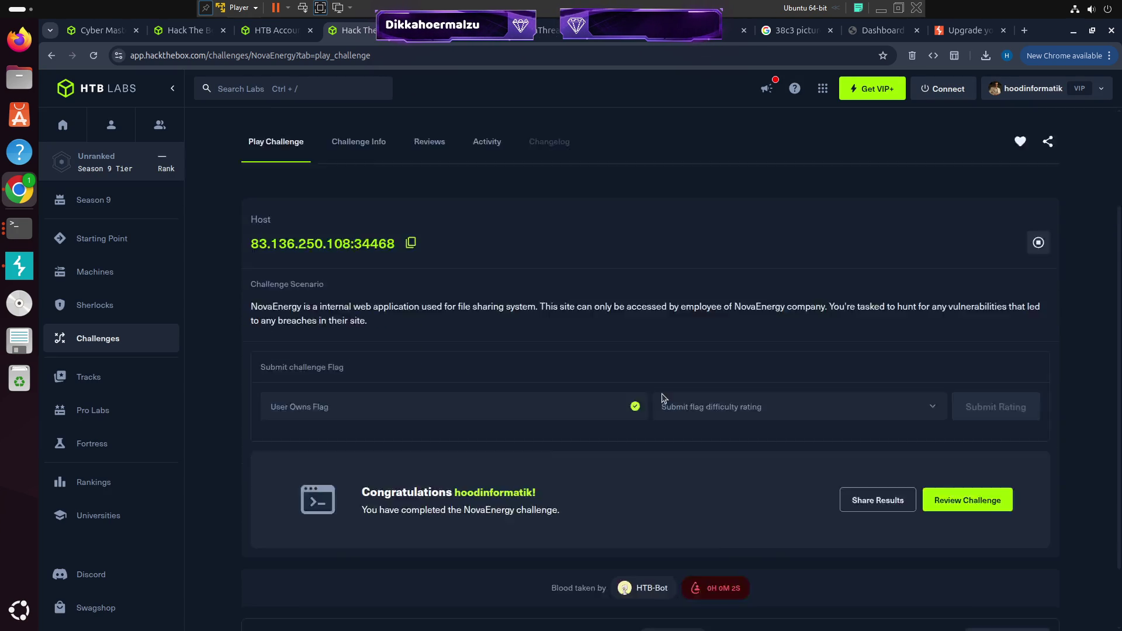
scroll(384, 371, up, 3)
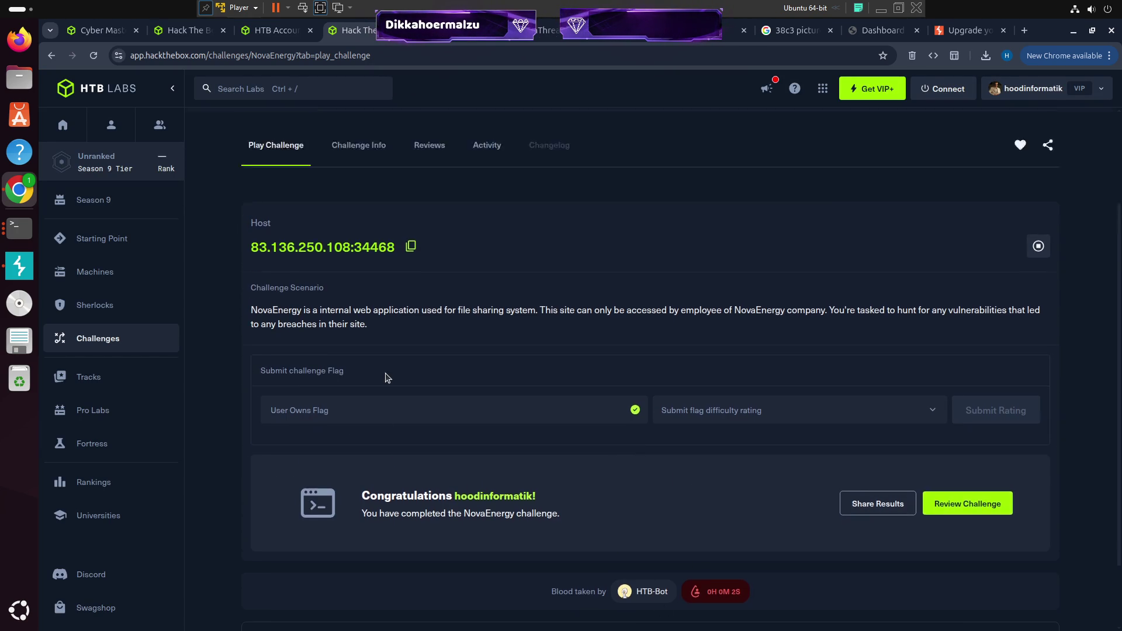
scroll(290, 228, up, 1)
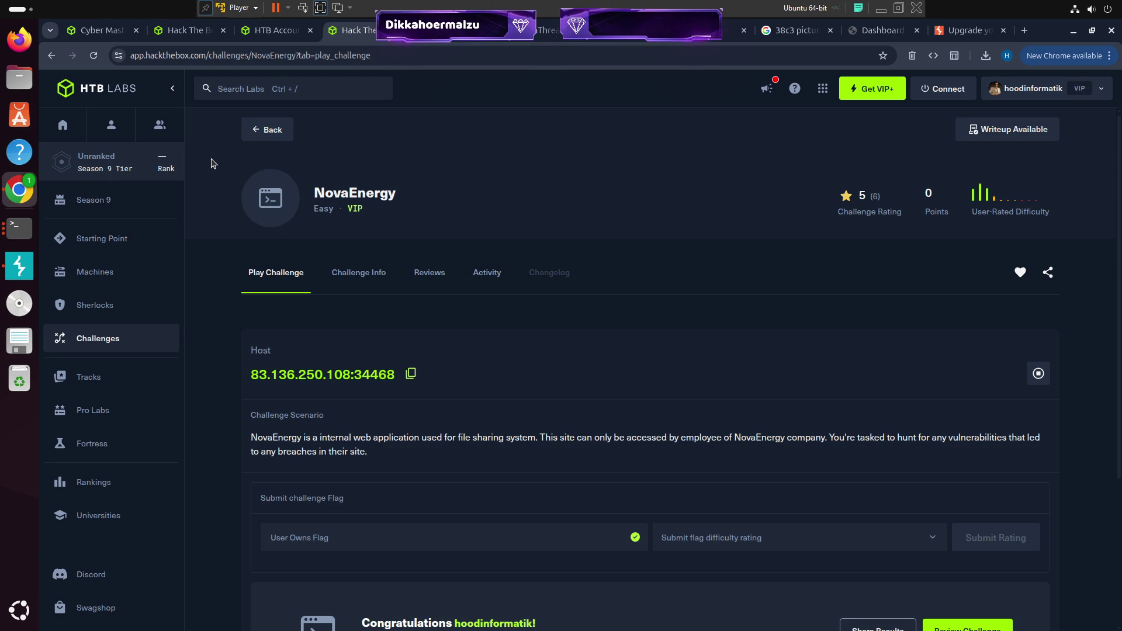
Step: Go back to the challenges list and open Machines
click(265, 129)
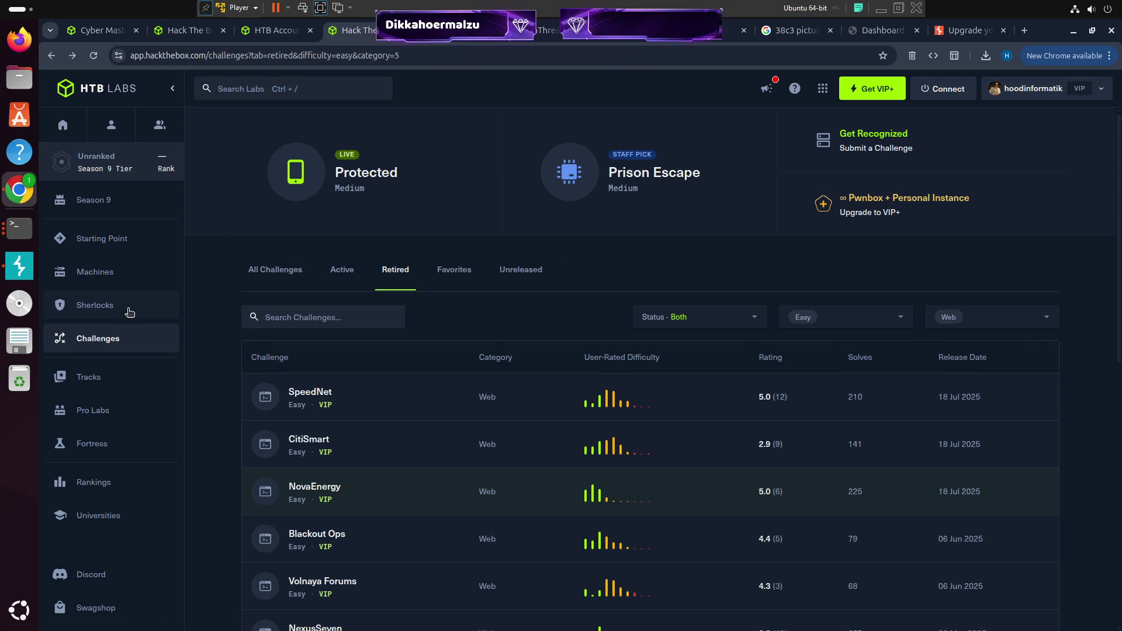
click(111, 281)
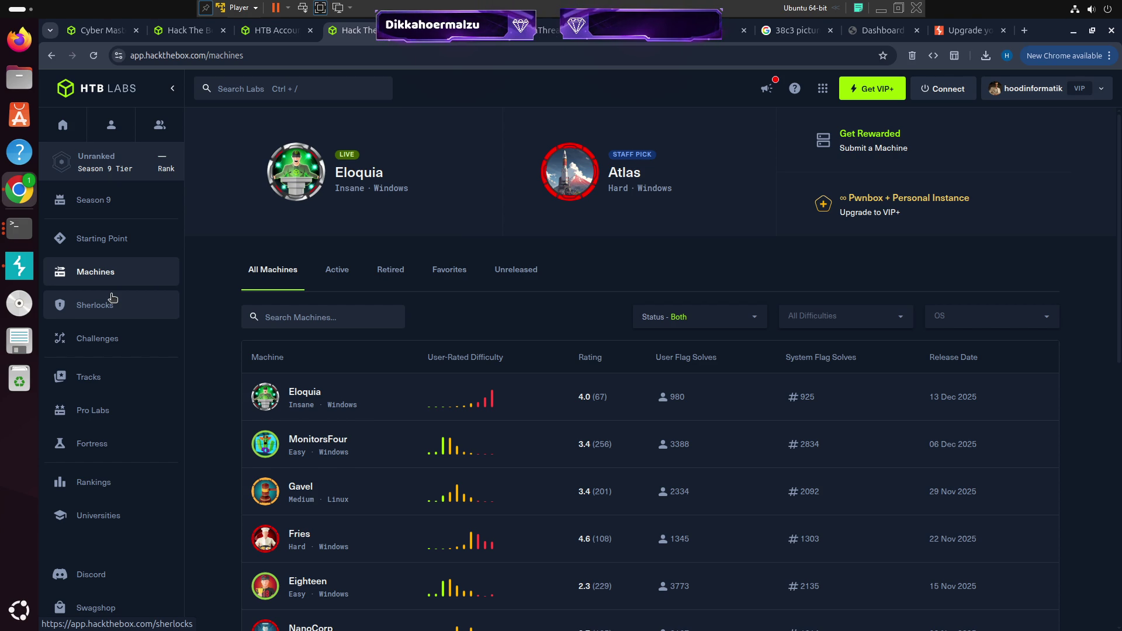
Step: Search Google for 'creo xennt' in a new tab
click(1024, 31)
text(creo xe)
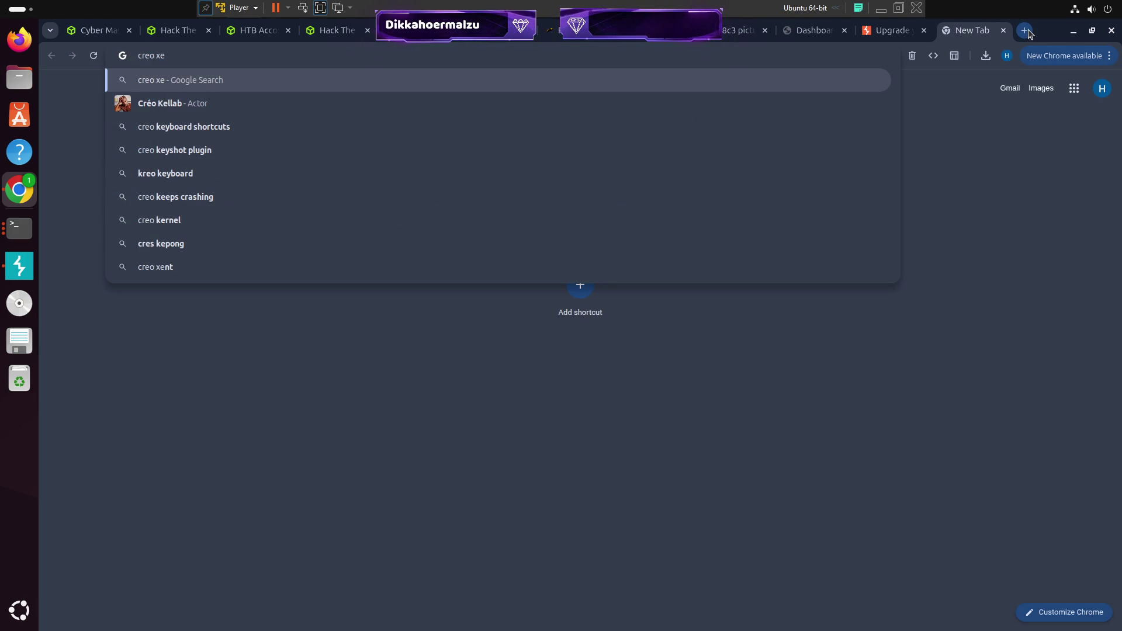
text(nnt)
key(Return)
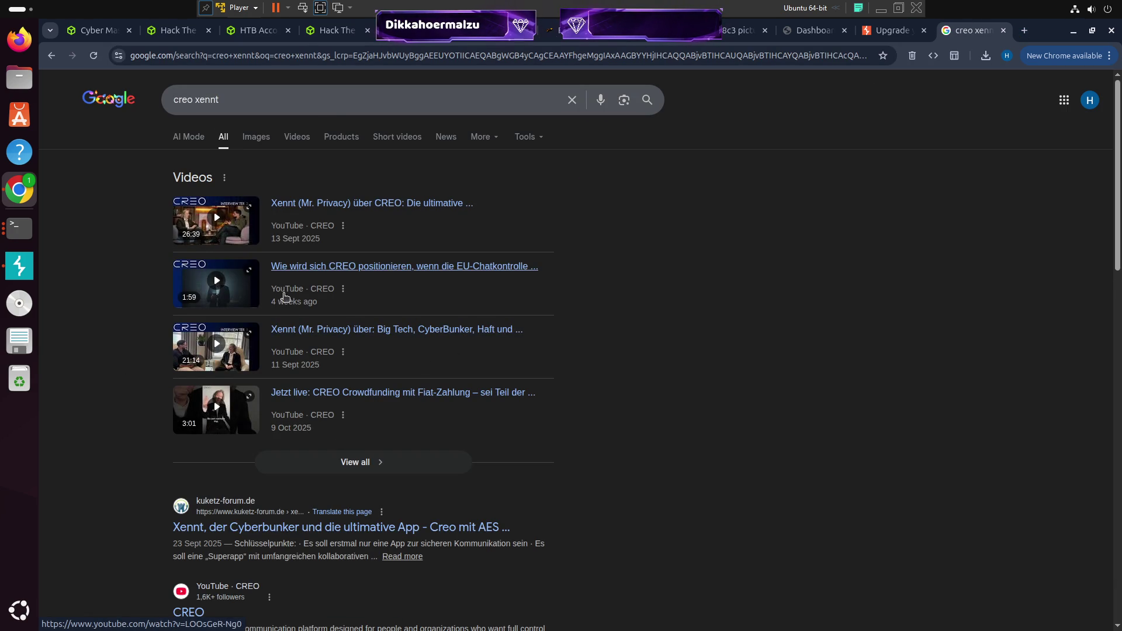
scroll(354, 252, down, 1)
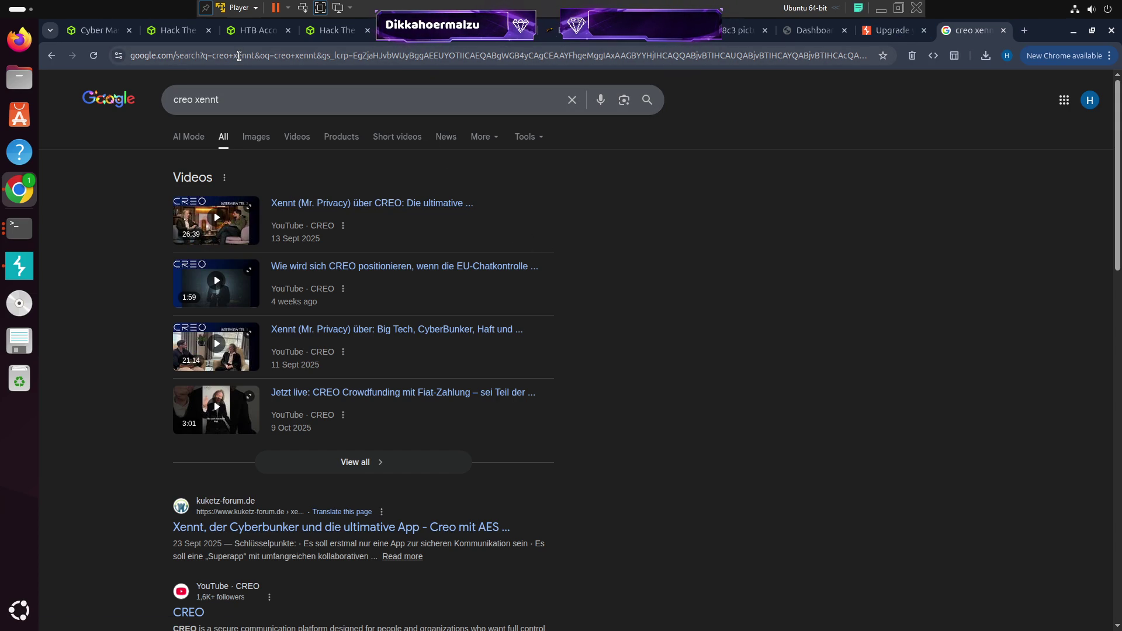
Step: Search Google for 'bloomberg terminal' and go to the official Bloomberg Terminal page
click(238, 55)
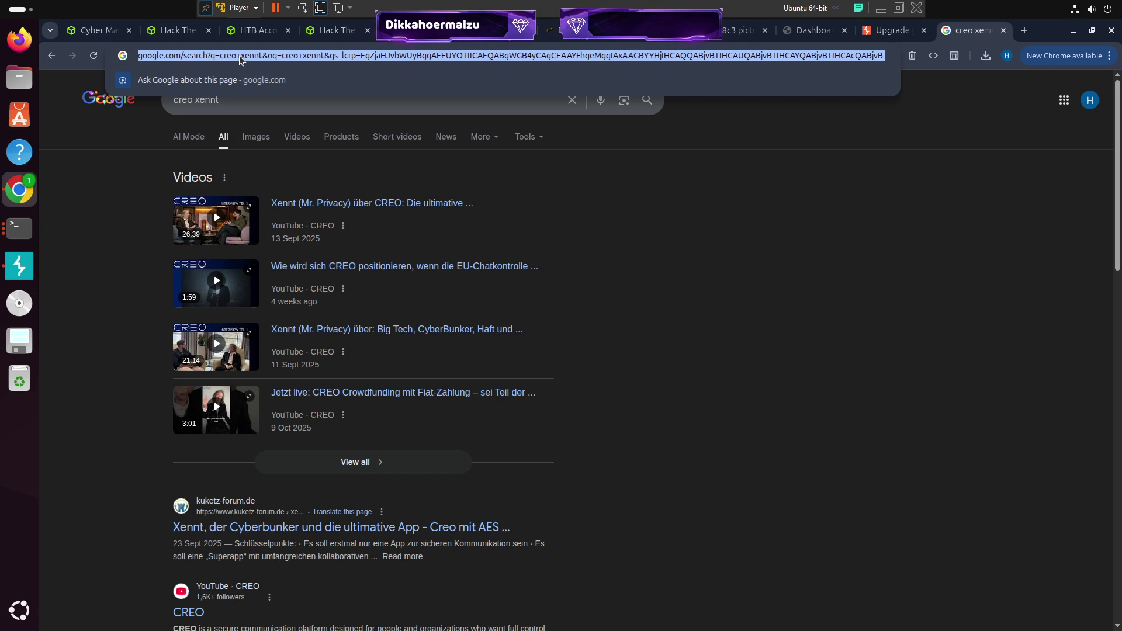
text(bloomberg terminal)
key(Return)
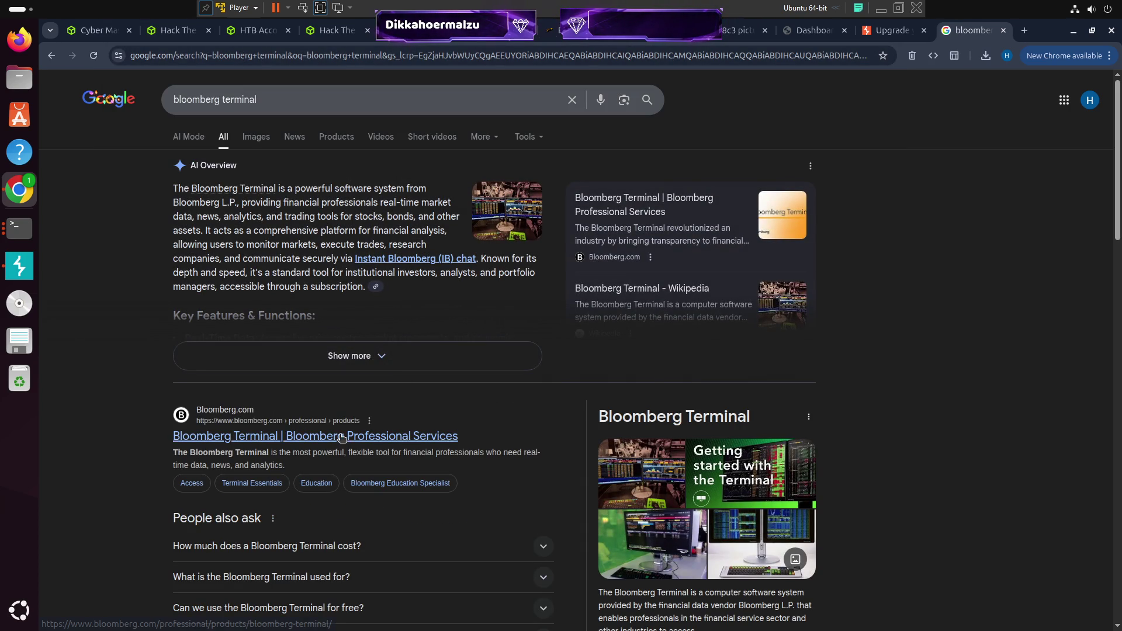
click(367, 437)
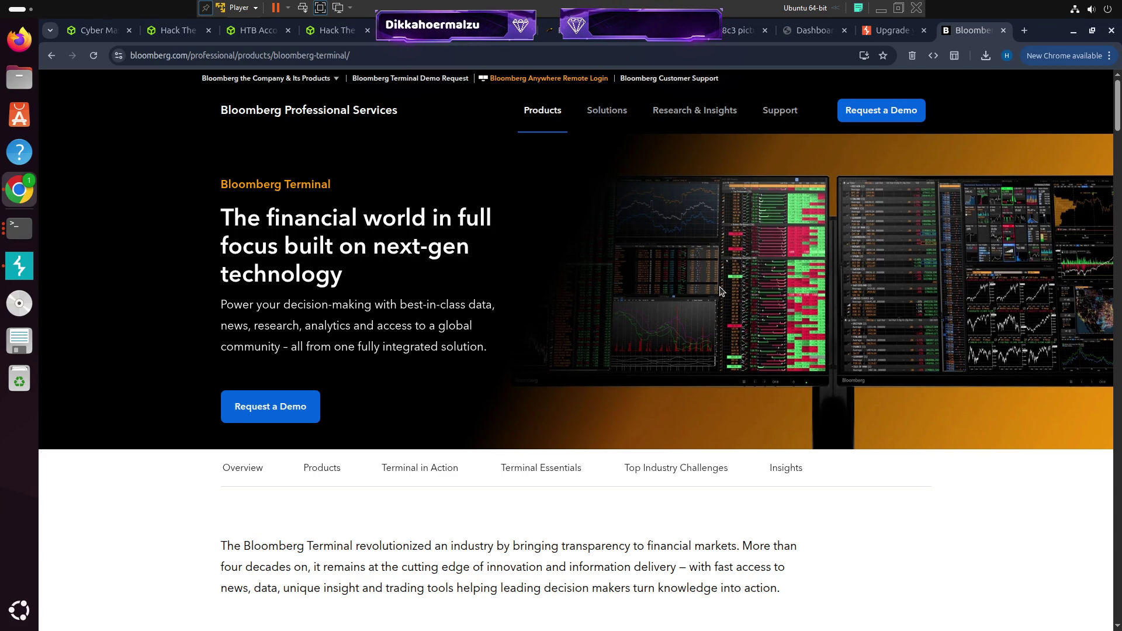
scroll(534, 296, down, 4)
scroll(435, 238, up, 1)
click(421, 187)
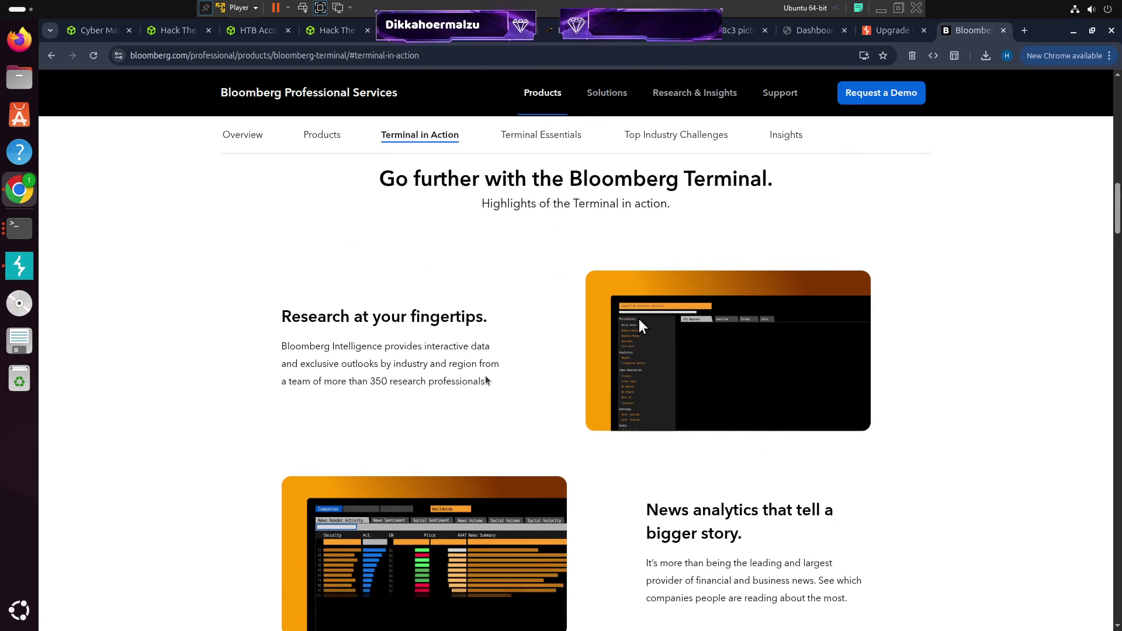
scroll(491, 378, down, 2)
scroll(484, 380, down, 1)
scroll(472, 381, down, 1)
scroll(471, 369, down, 1)
scroll(484, 399, down, 1)
scroll(482, 390, down, 2)
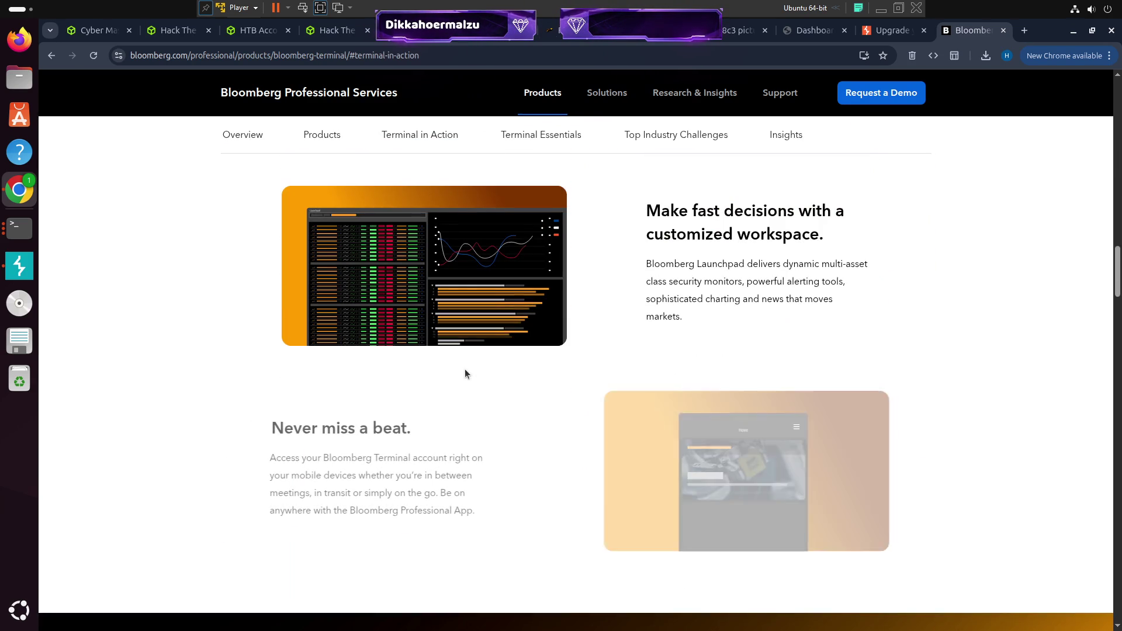
scroll(468, 391, up, 4)
scroll(467, 392, up, 2)
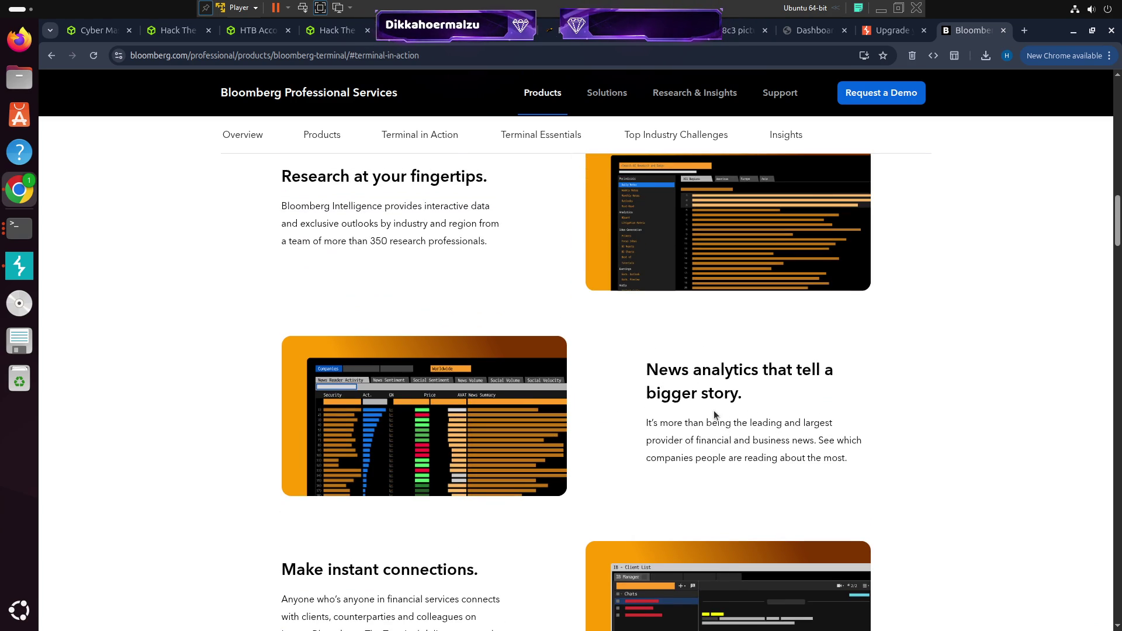
scroll(365, 340, up, 3)
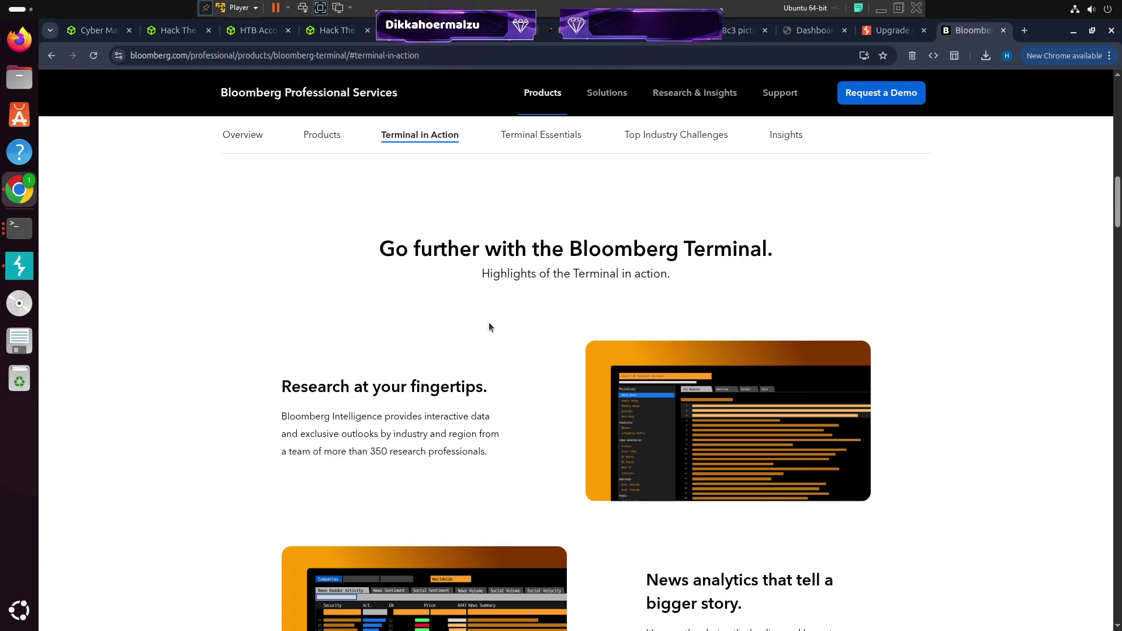
scroll(439, 275, up, 3)
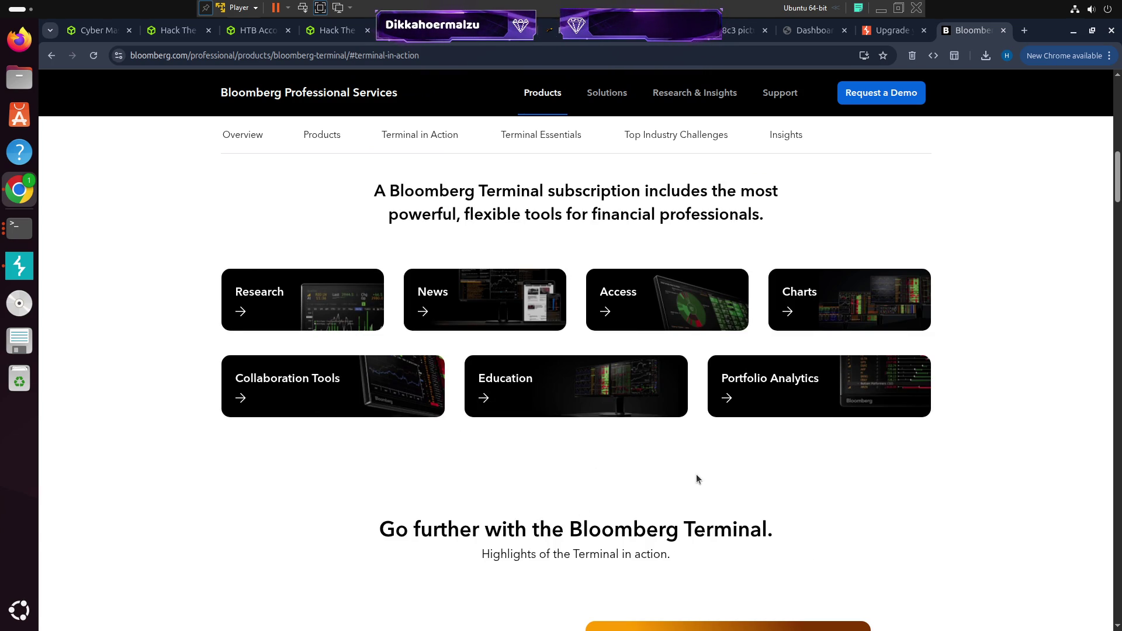
click(663, 303)
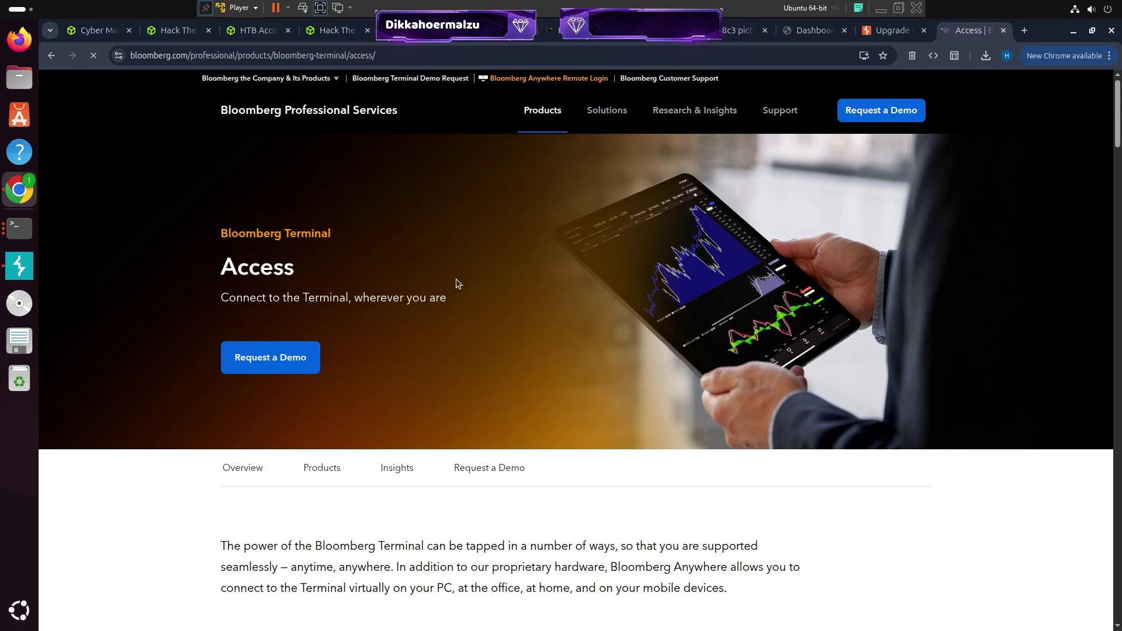
scroll(489, 352, down, 4)
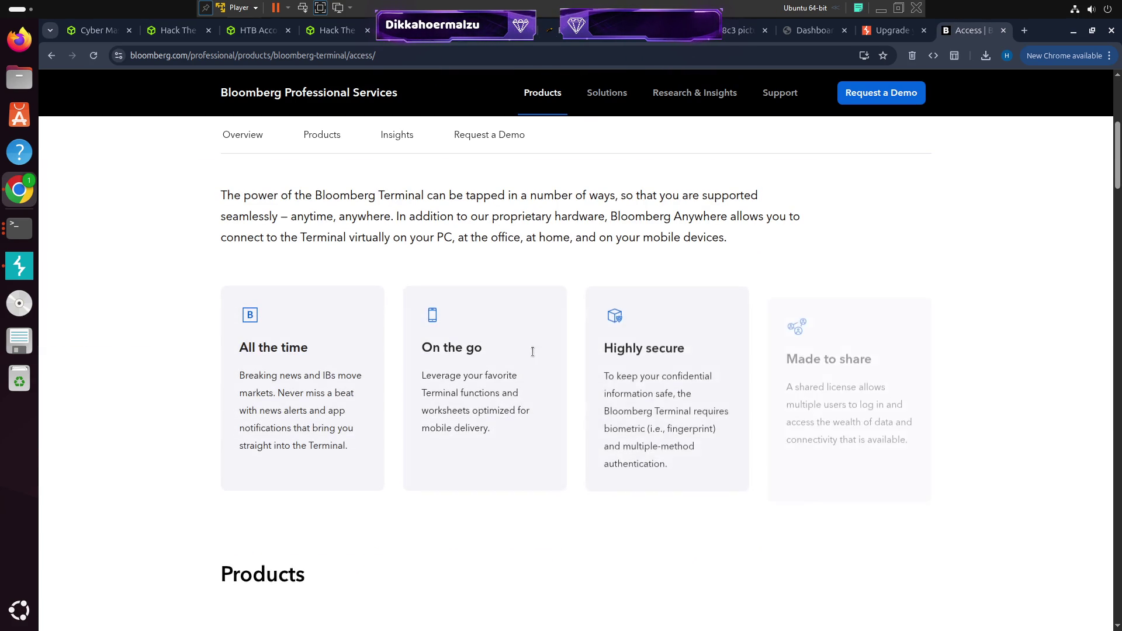
scroll(489, 347, down, 2)
scroll(691, 328, down, 3)
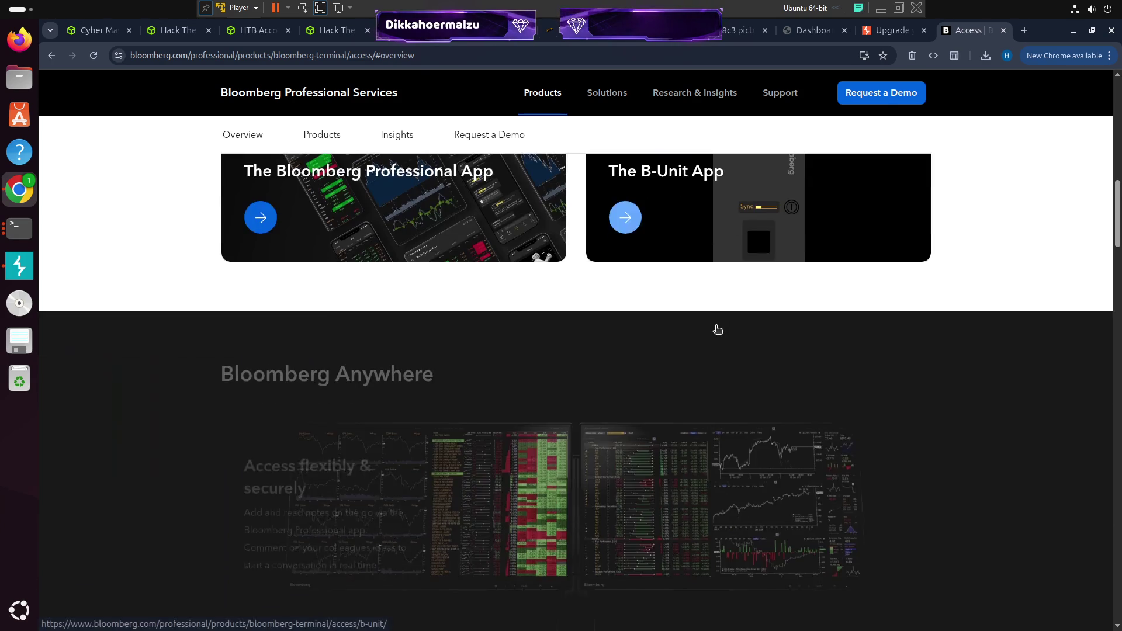
scroll(729, 351, up, 1)
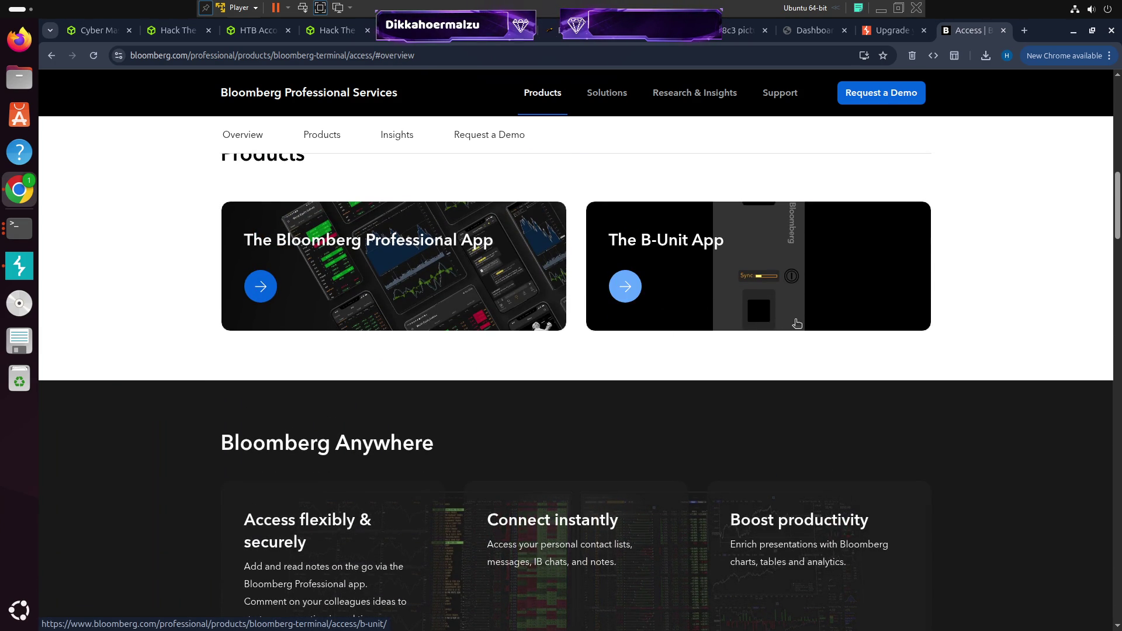
Step: On the B-Unit App page, expand device setup Steps 2-6: Serial Number, Powering on, Resetting, Syncing, Registering
click(779, 305)
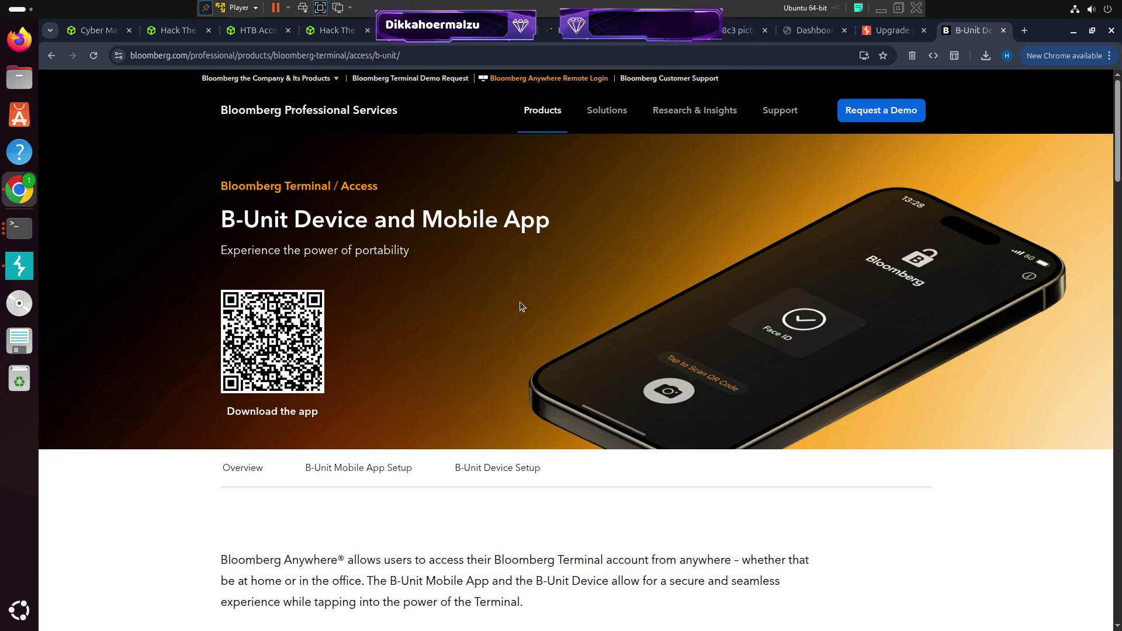
scroll(527, 298, down, 4)
scroll(582, 325, down, 1)
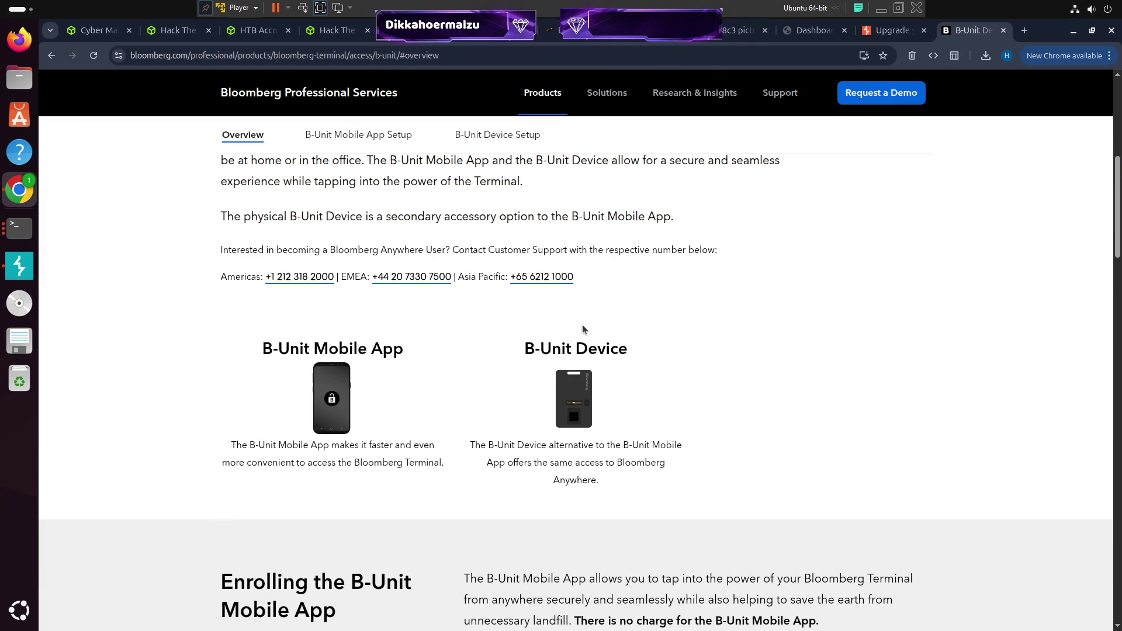
scroll(583, 325, down, 2)
scroll(632, 348, down, 5)
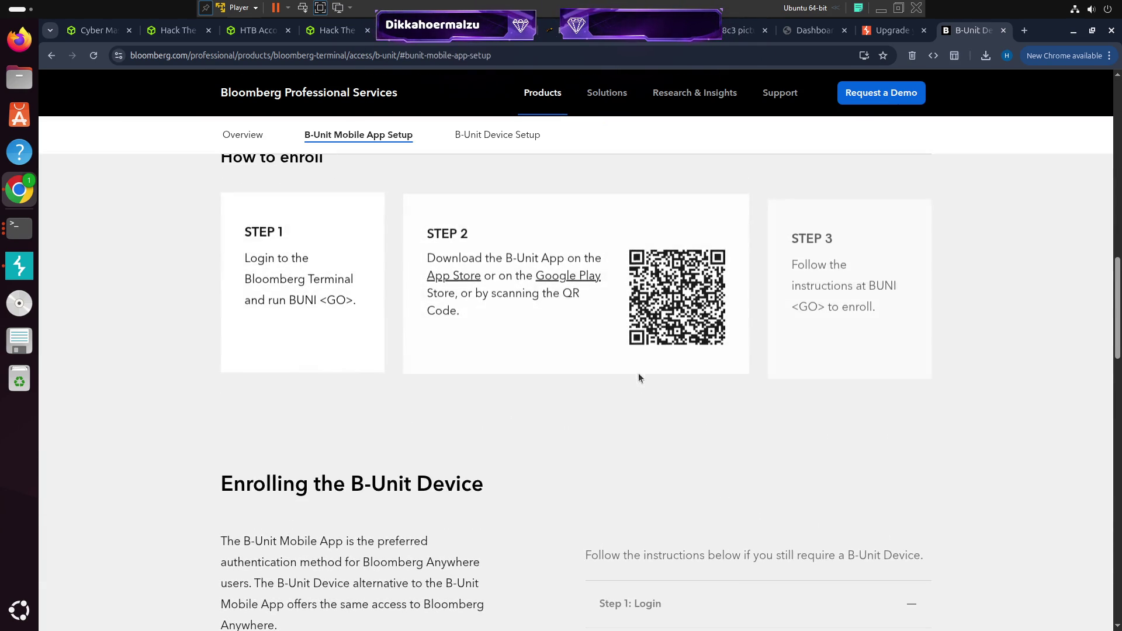
scroll(637, 368, down, 1)
scroll(641, 411, down, 3)
scroll(634, 407, down, 2)
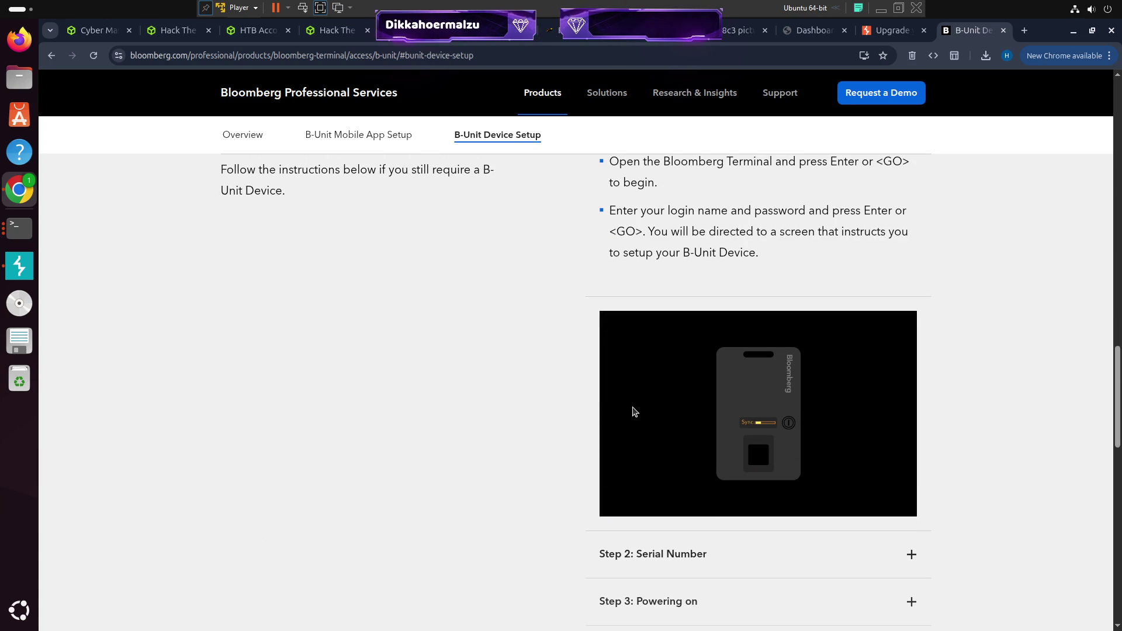
scroll(634, 412, down, 2)
scroll(635, 410, up, 1)
scroll(635, 410, up, 2)
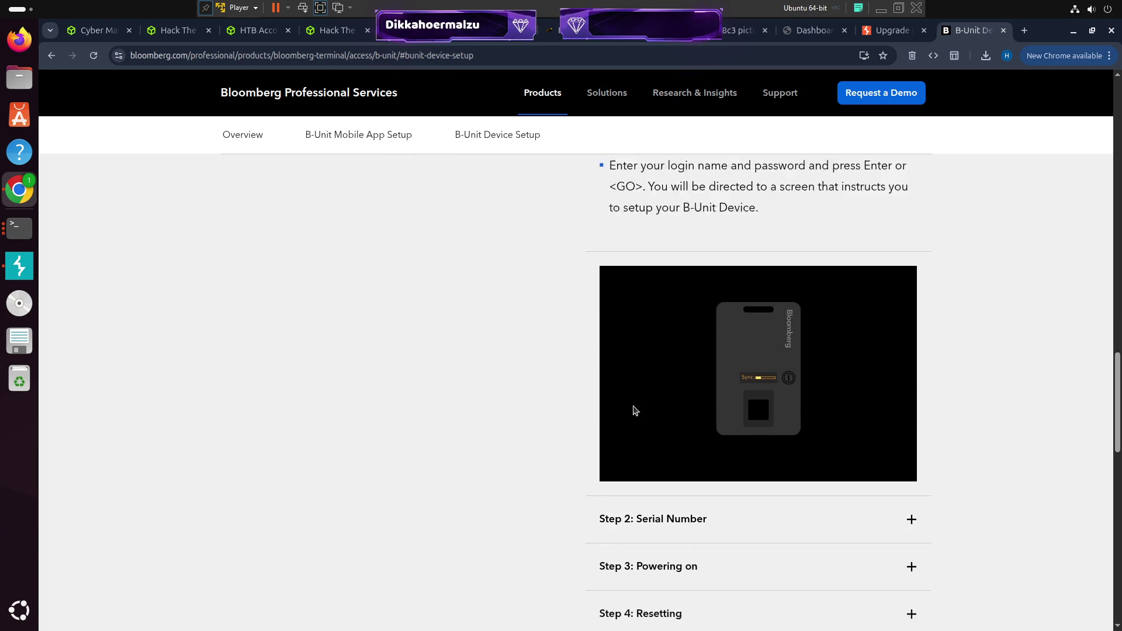
scroll(634, 410, down, 3)
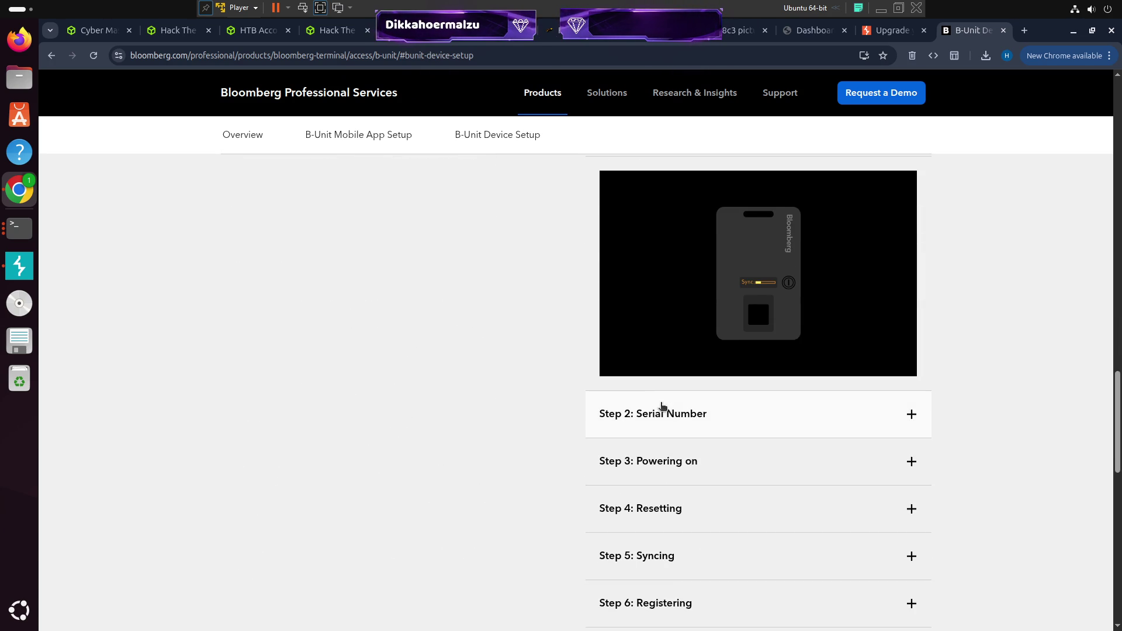
click(666, 412)
scroll(562, 286, down, 2)
scroll(561, 287, down, 1)
scroll(564, 299, down, 1)
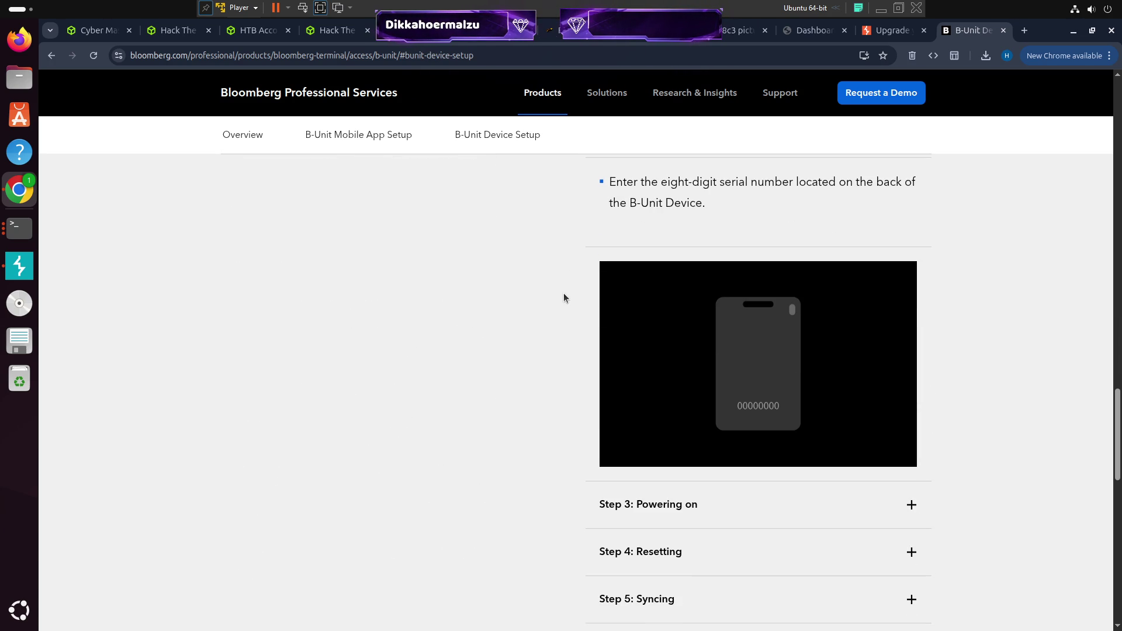
click(689, 514)
scroll(746, 402, down, 4)
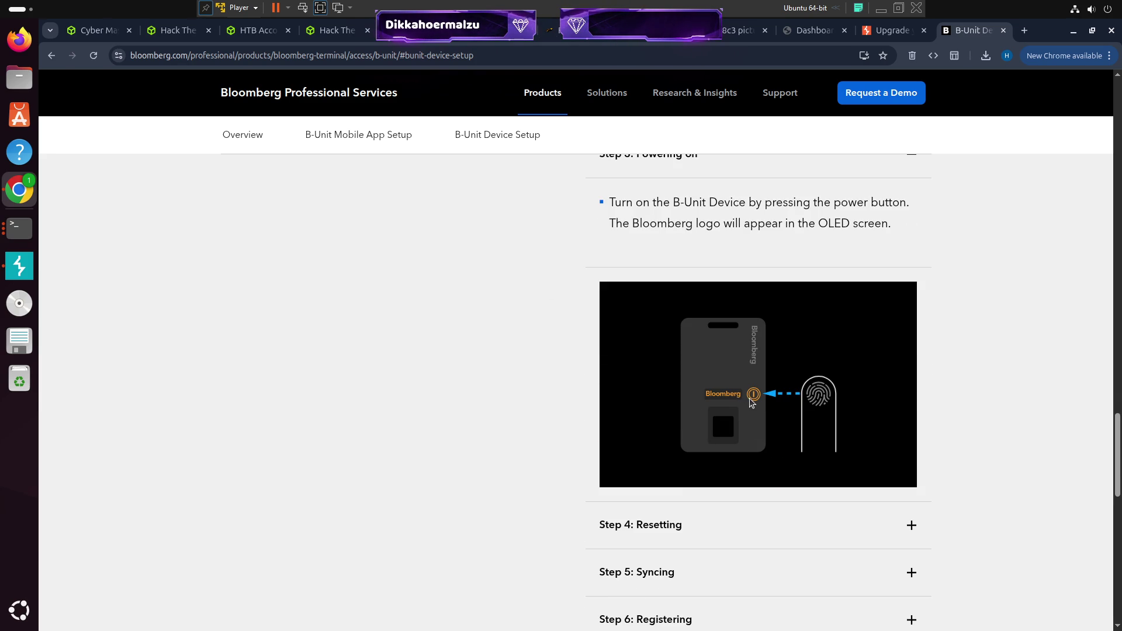
scroll(746, 402, down, 2)
click(691, 388)
scroll(561, 346, down, 4)
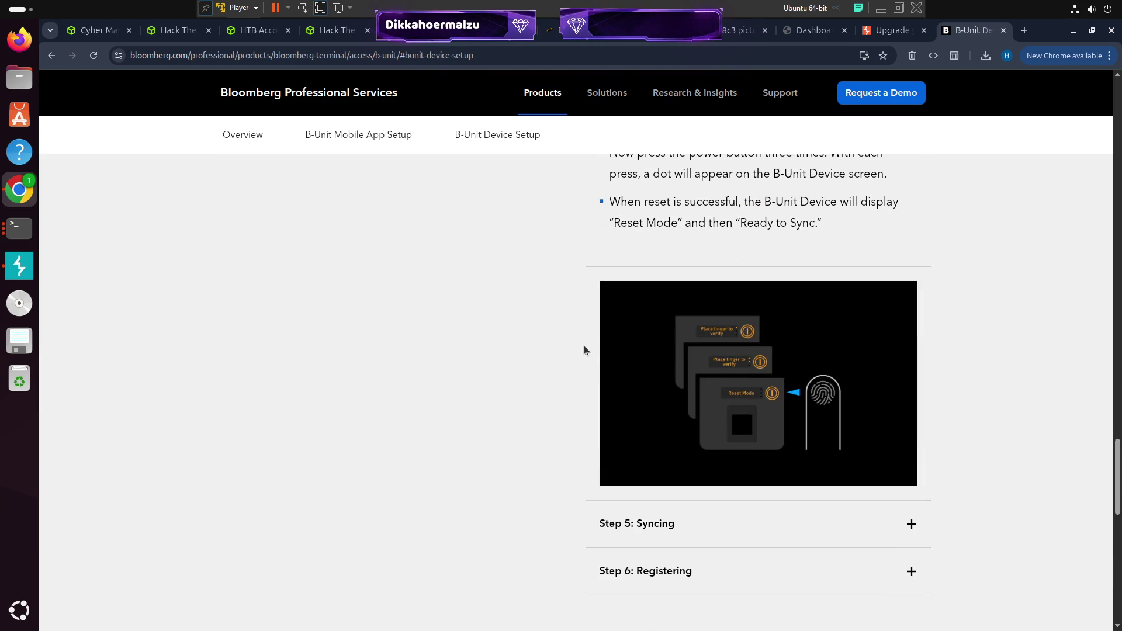
scroll(846, 406, down, 3)
click(669, 315)
scroll(598, 326, down, 3)
scroll(716, 383, down, 3)
click(666, 338)
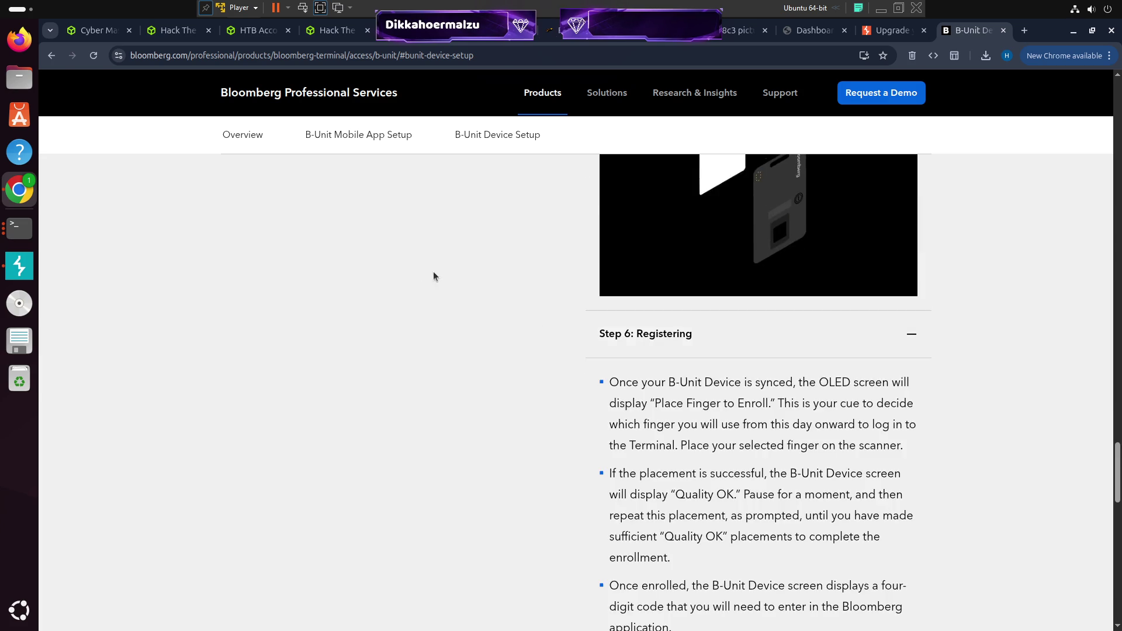
scroll(506, 316, down, 3)
scroll(506, 316, down, 2)
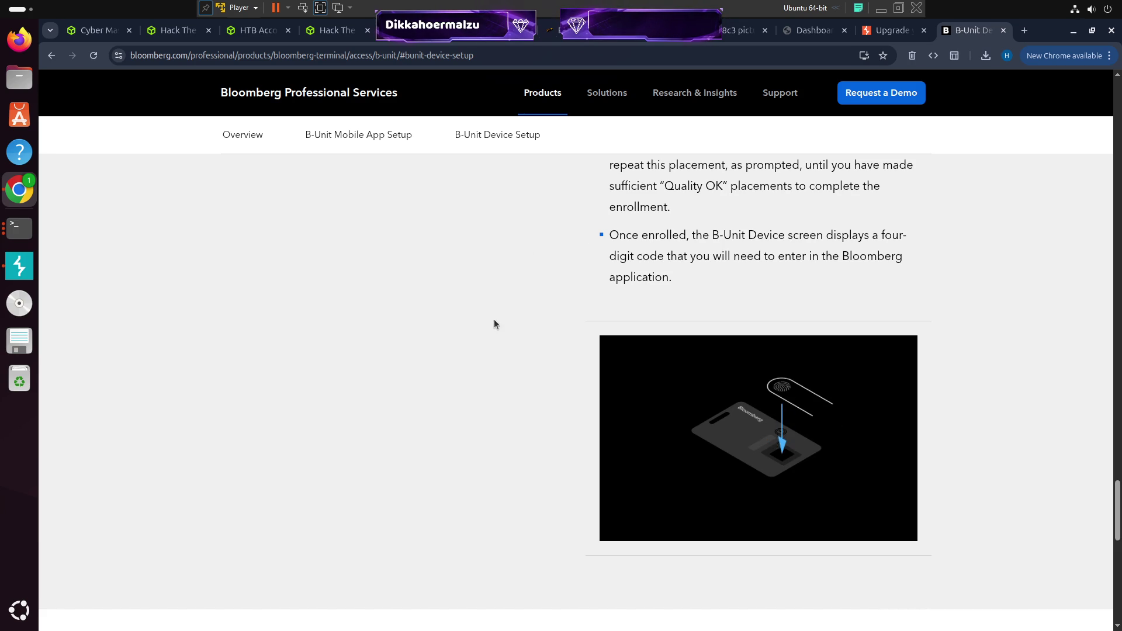
scroll(439, 266, up, 1)
scroll(440, 271, up, 5)
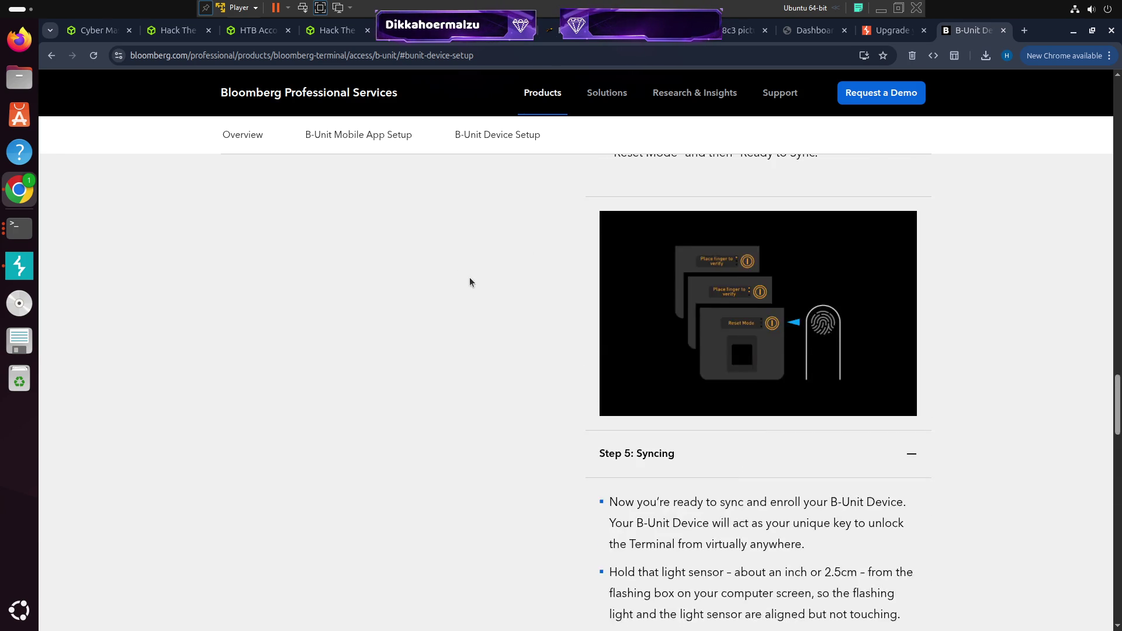
scroll(466, 275, up, 5)
scroll(467, 281, up, 5)
scroll(461, 286, up, 5)
scroll(458, 279, up, 4)
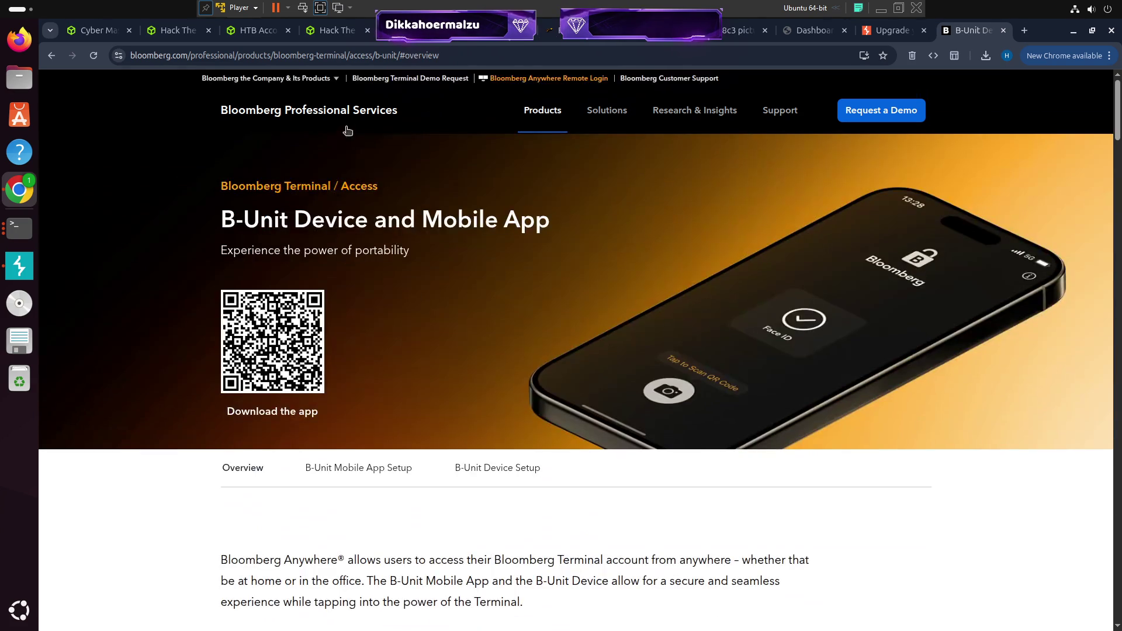
Step: Return to the Bloomberg Professional Services home page
click(292, 124)
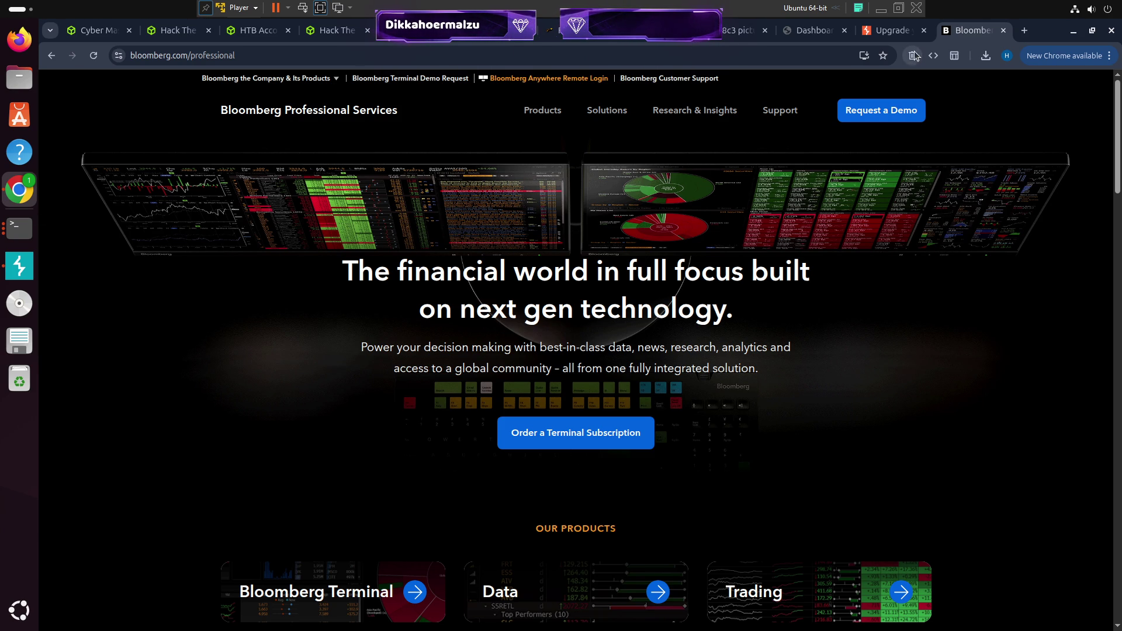
mouse_move(892, 30)
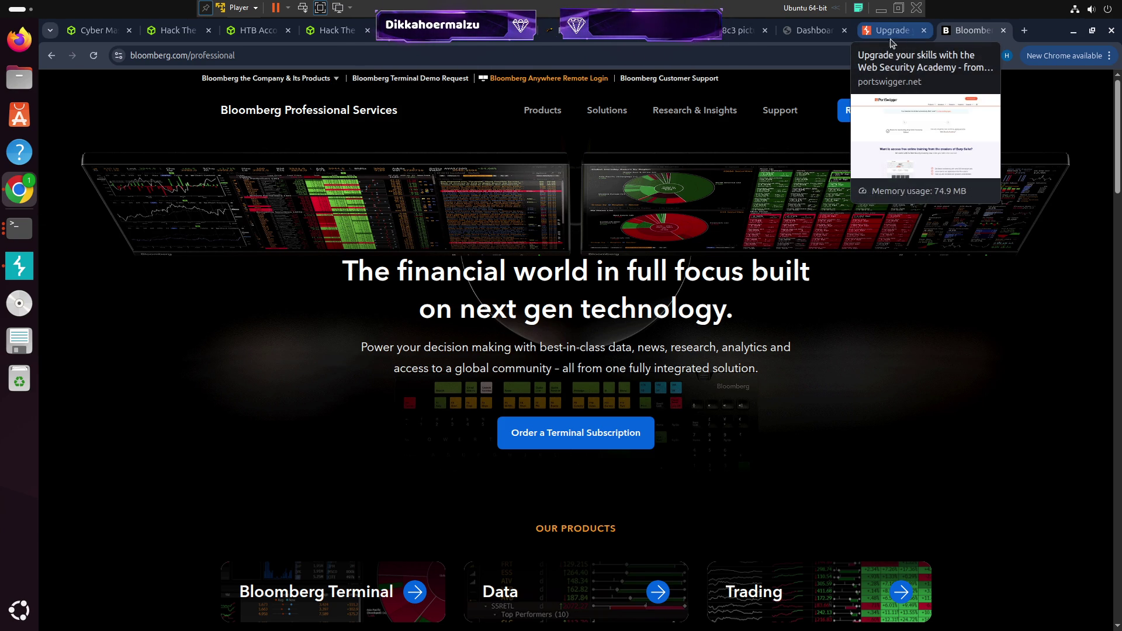
Step: Bring up the GoNuclear dashboard tab
click(812, 38)
Step: Close the GoNuclear dashboard and PortSwigger thank-you pages, then show the 39C3 Fahrplan schedule
click(845, 31)
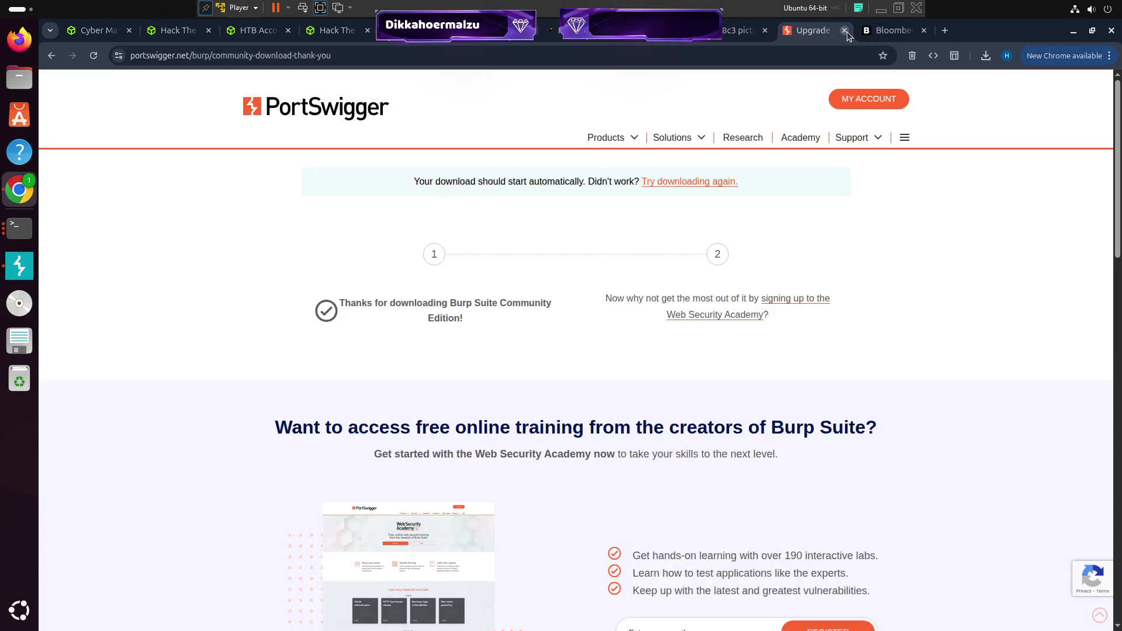
click(846, 31)
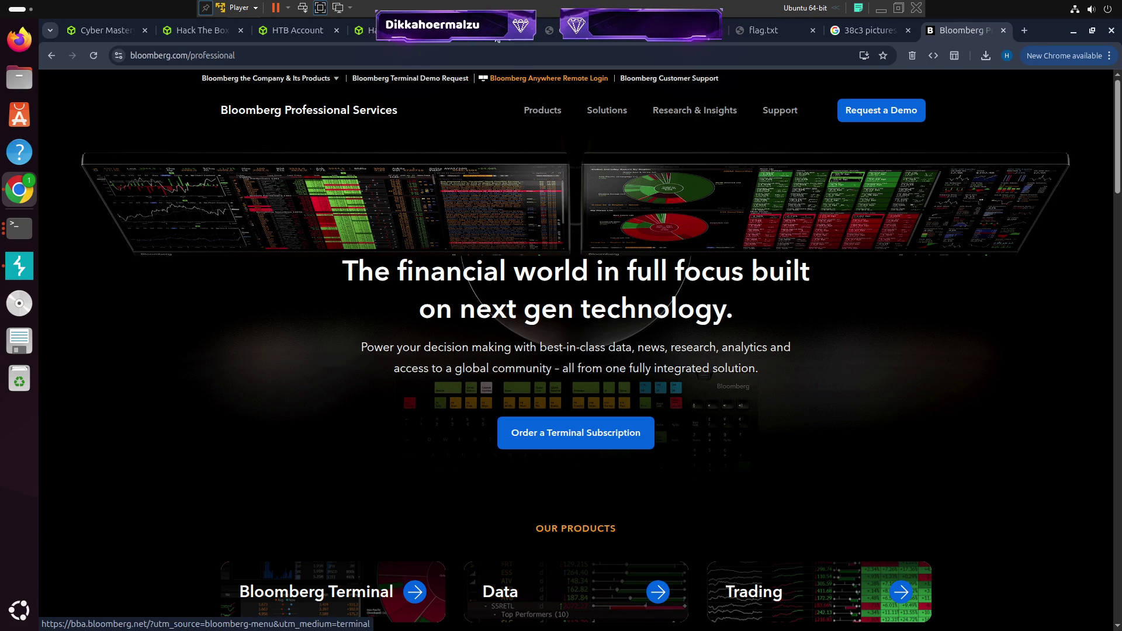
click(631, 30)
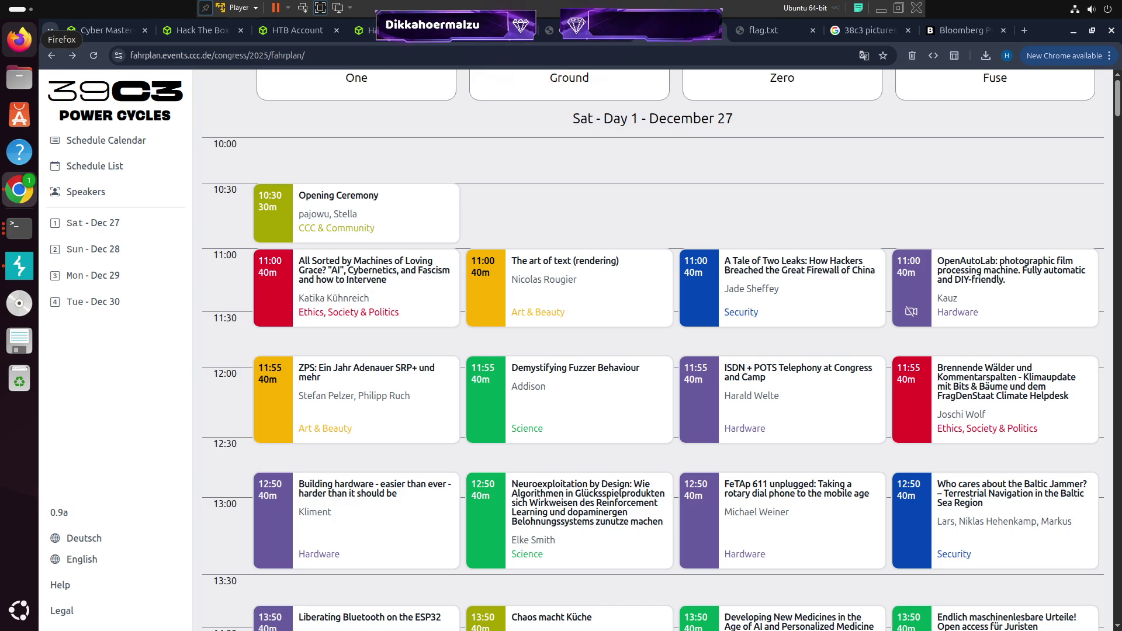
click(363, 30)
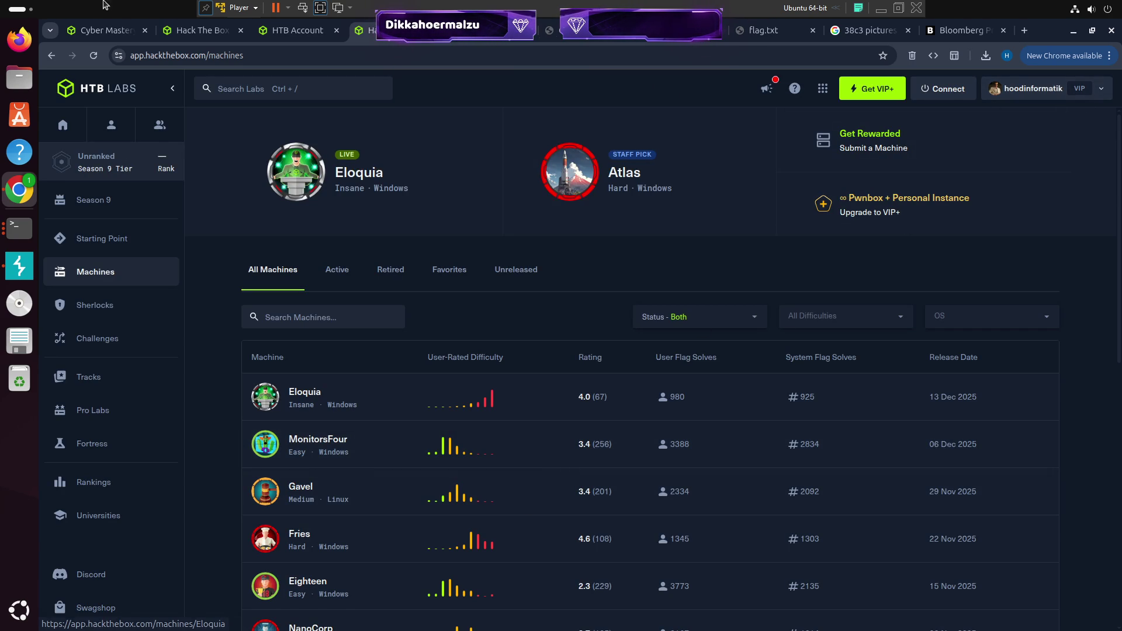
Step: Show the HTB Labs home dashboard for hoodinformatik with rank, points, flags and progress
click(63, 126)
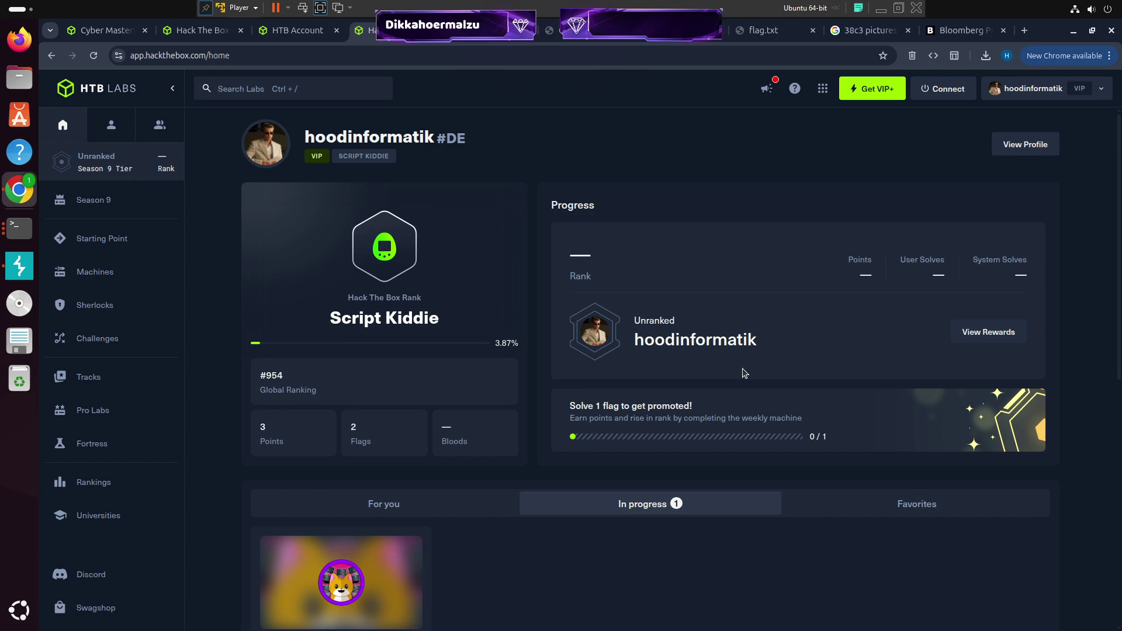
drag(742, 374, 336, 158)
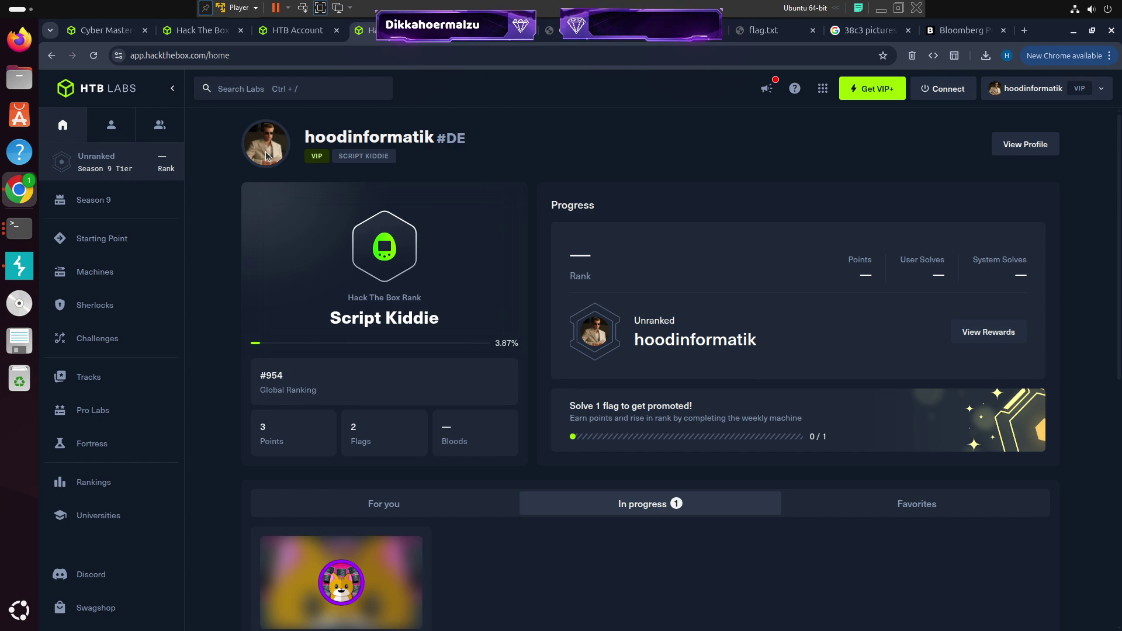
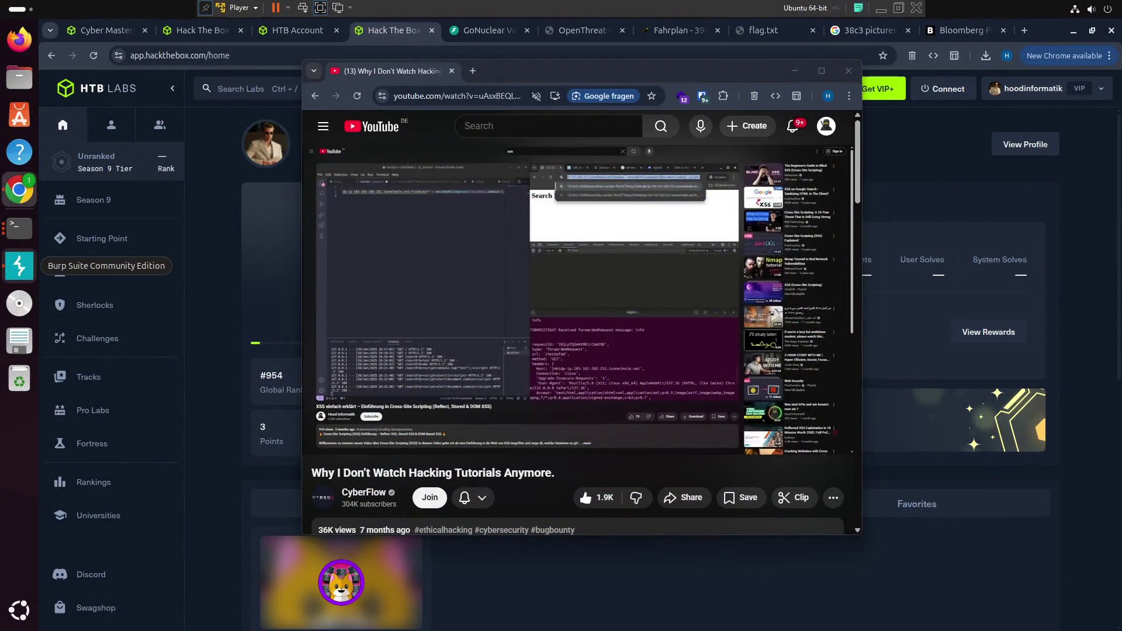
Step: View the video briefly in fullscreen and return to the normal watch page
drag(322, 473, 554, 472)
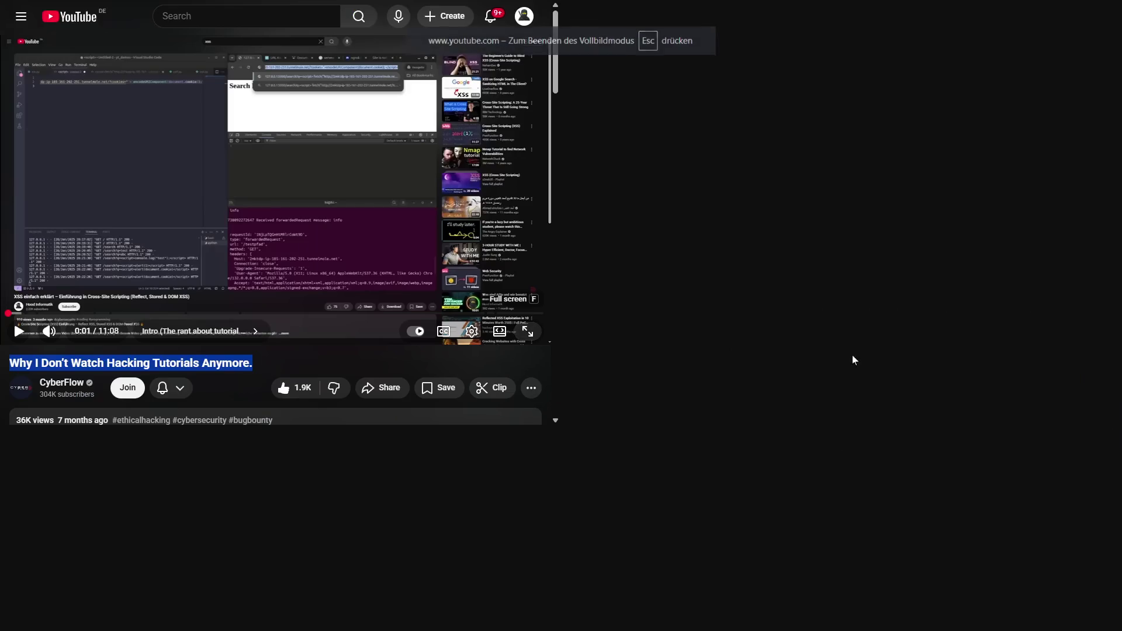
click(830, 441)
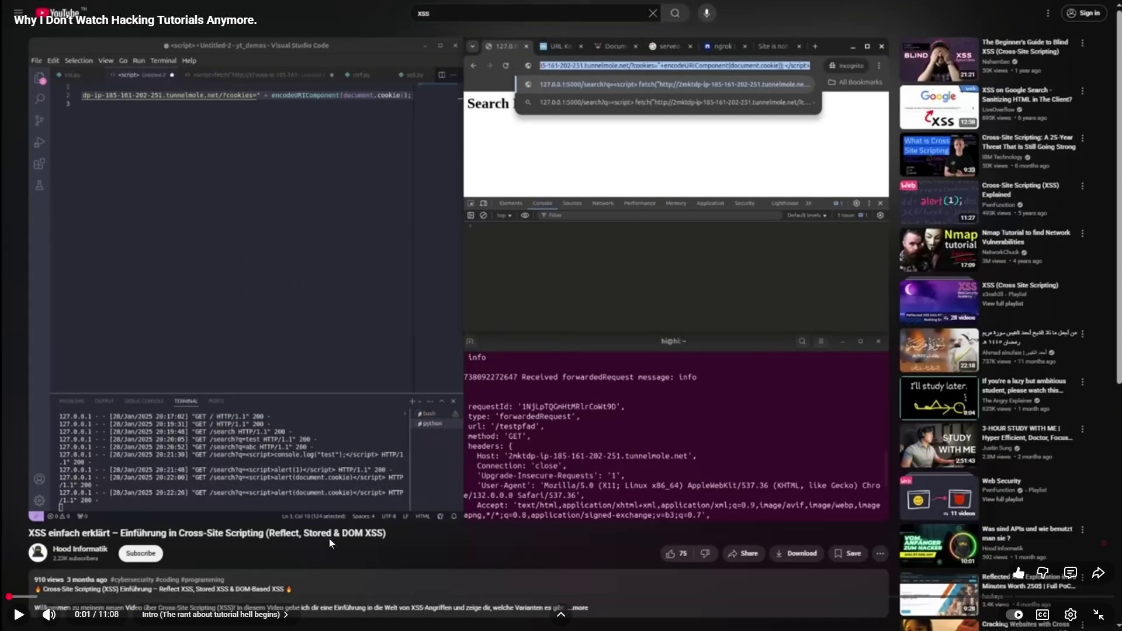
click(1098, 615)
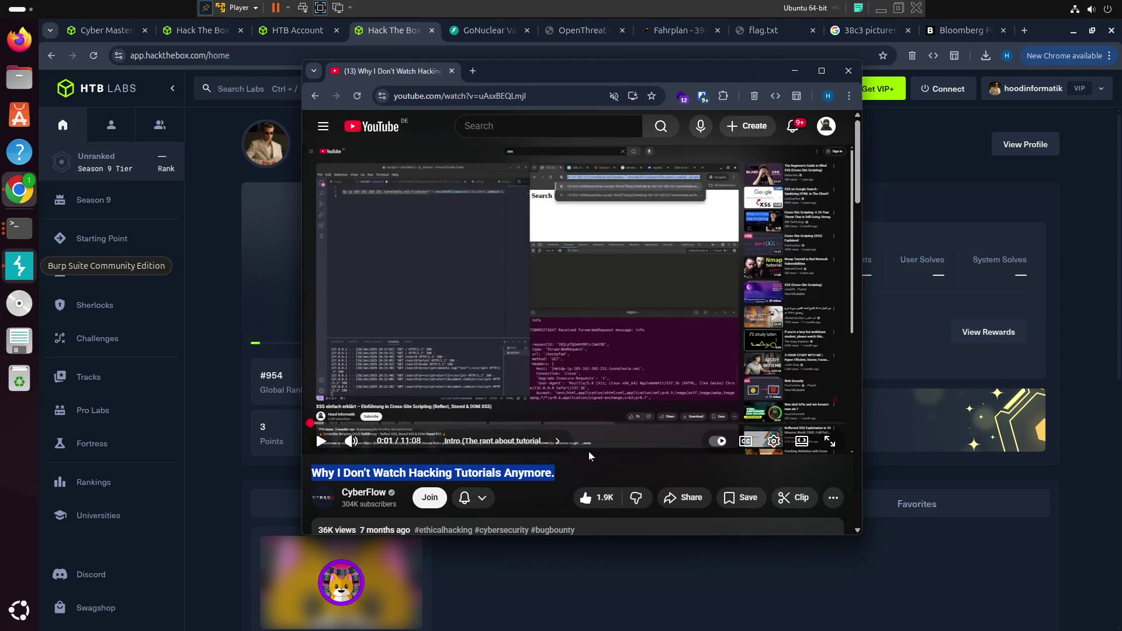
click(619, 477)
Step: Switch the video quality to 1080p and start playback, pausing after a moment
click(774, 441)
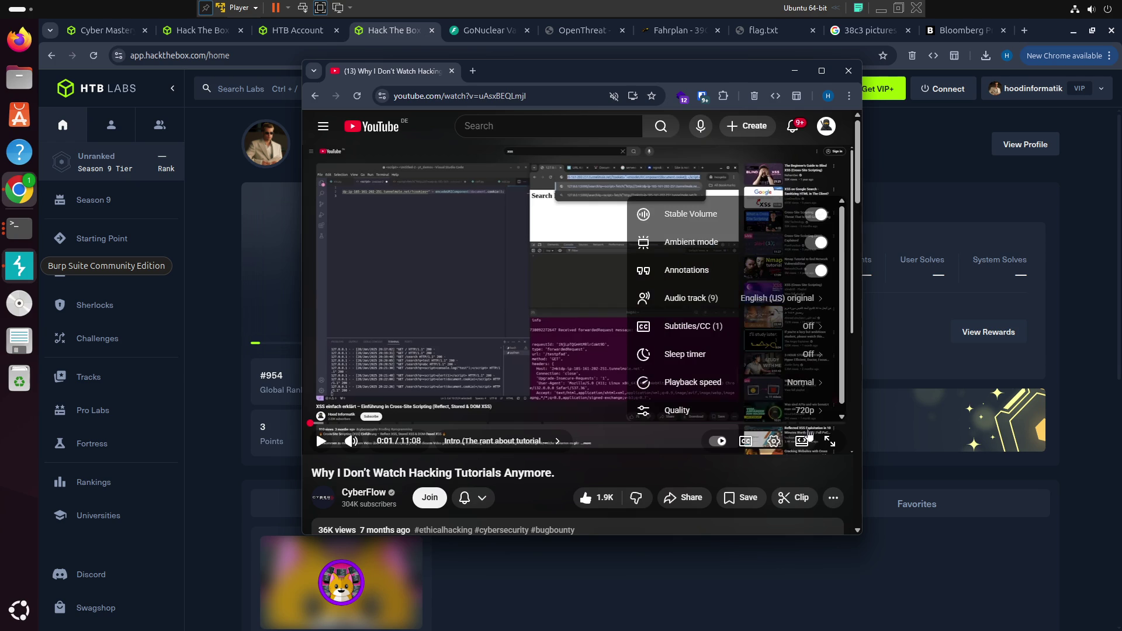
click(804, 410)
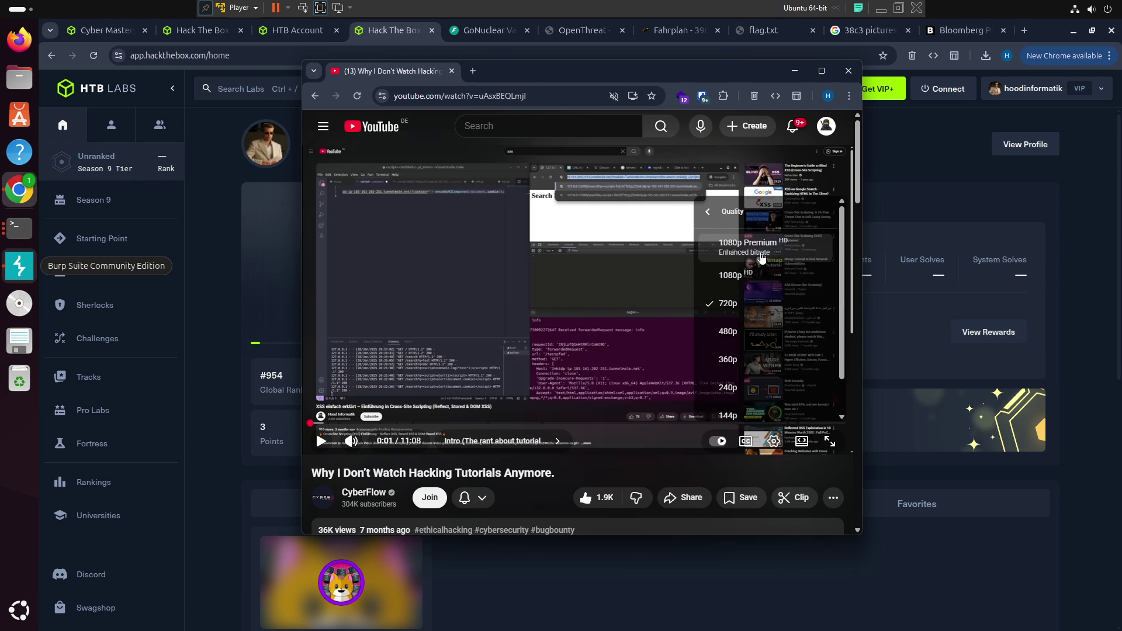
click(730, 275)
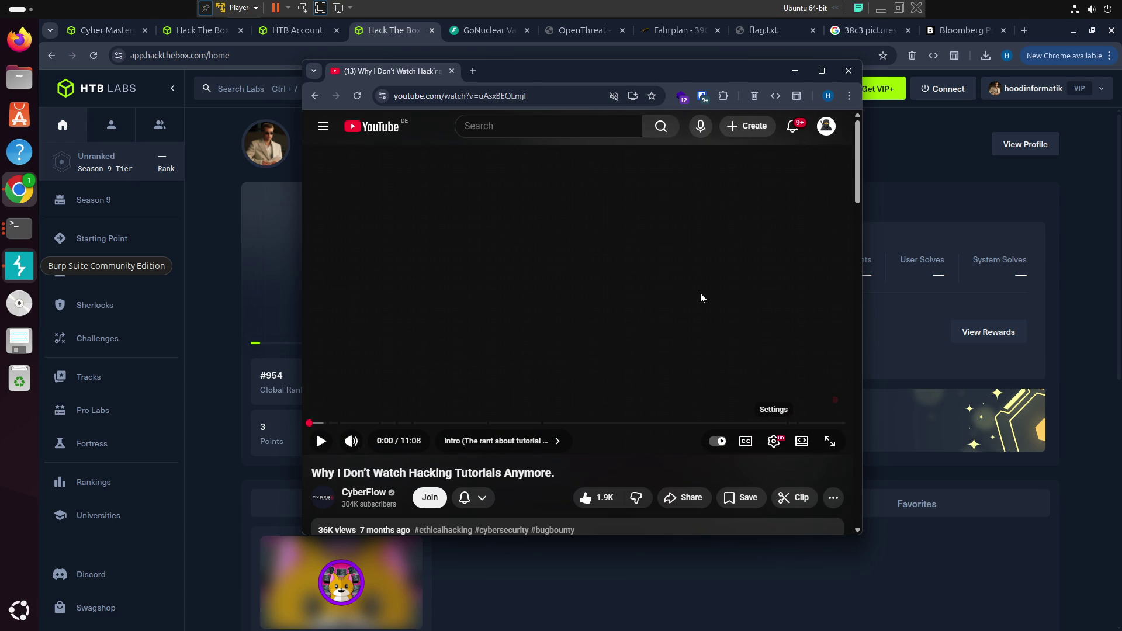
click(599, 295)
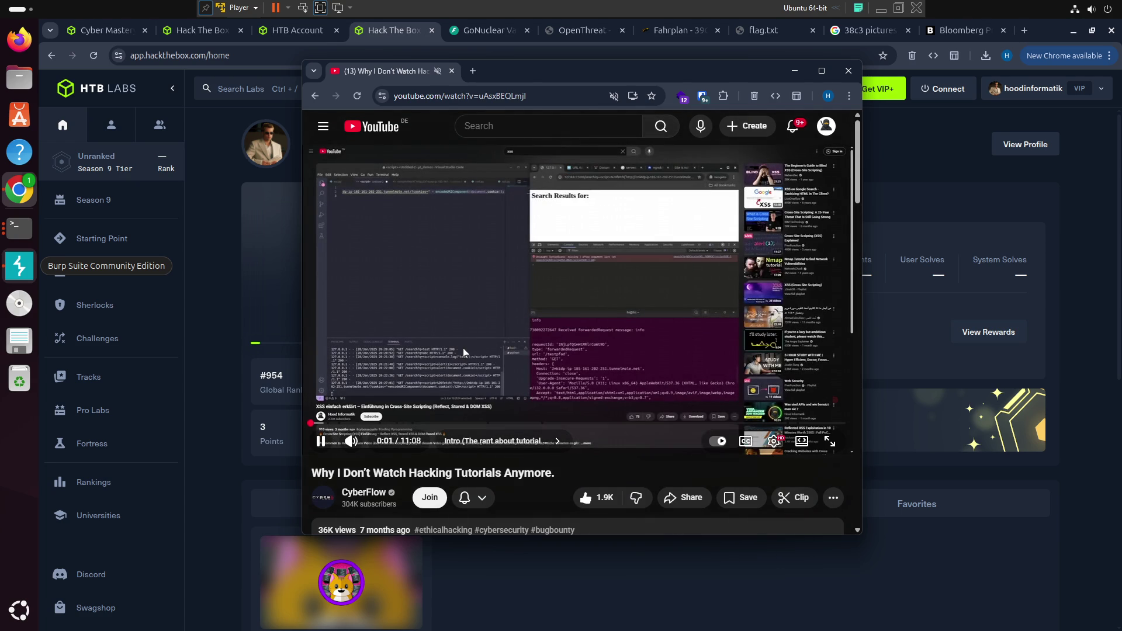
click(639, 315)
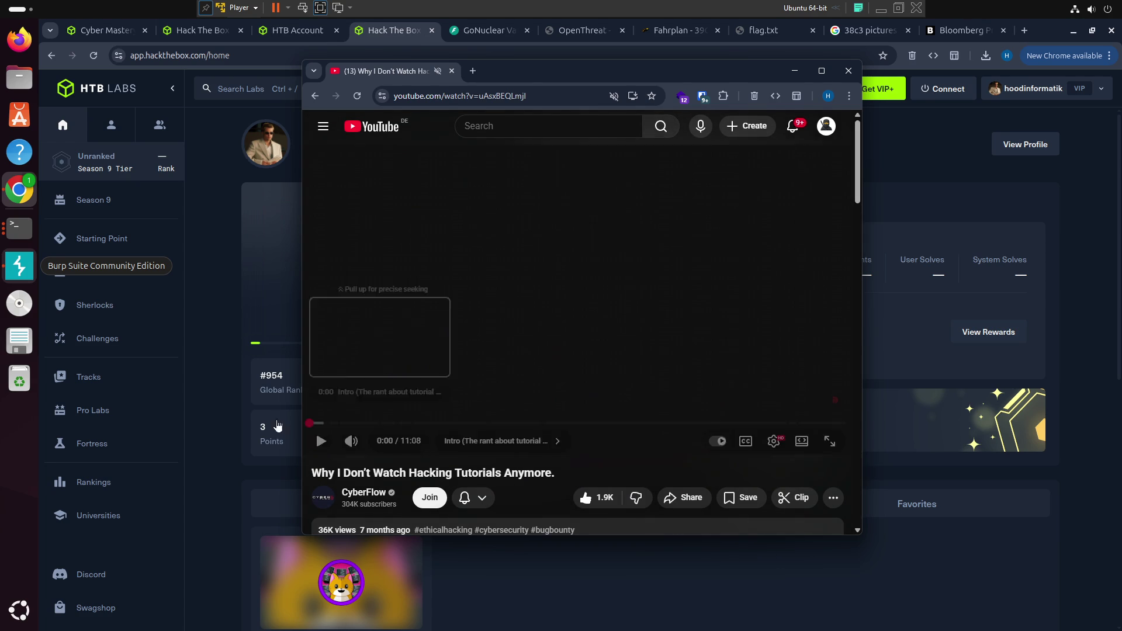
Step: Unmute the YouTube tab and play the video to the 'Look..' frame at 0:07
right_click(383, 75)
click(482, 215)
click(664, 316)
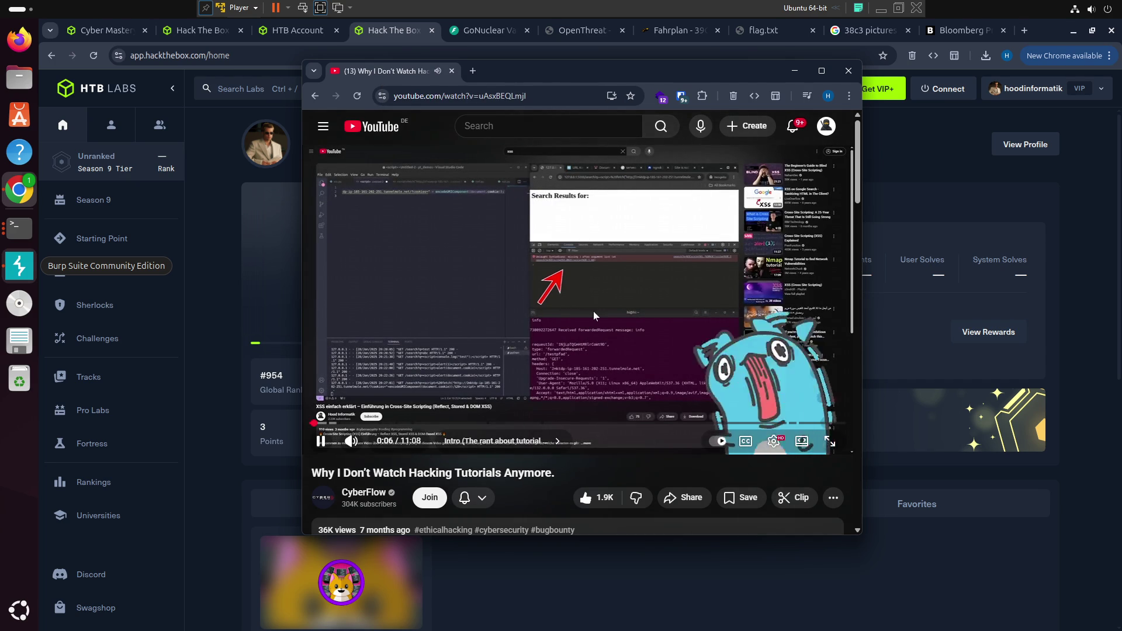
click(592, 302)
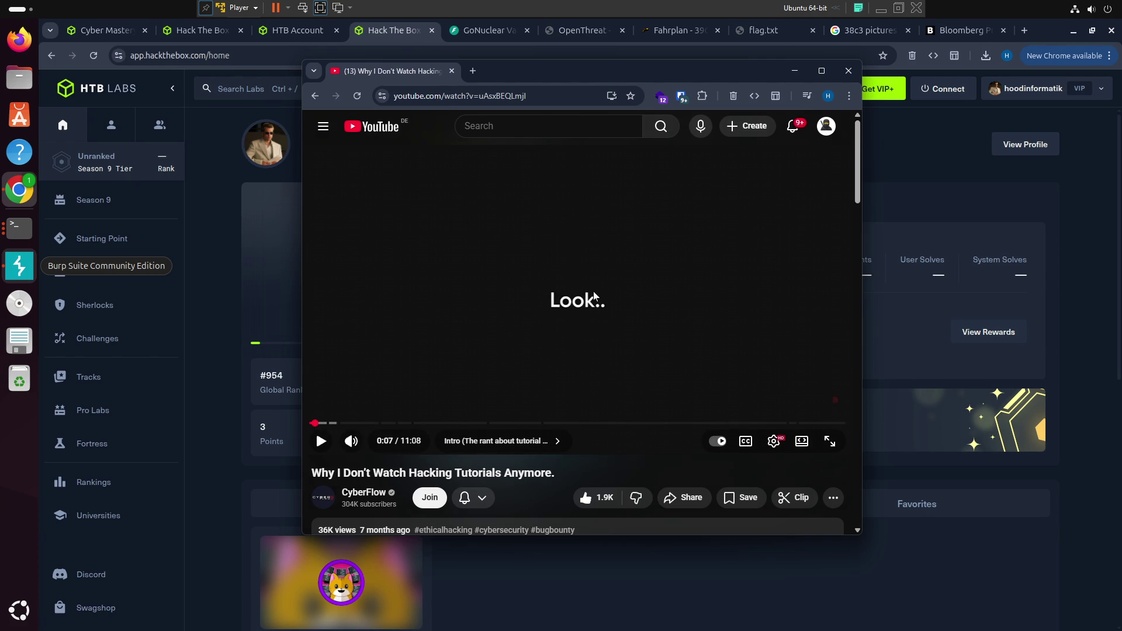
scroll(597, 294, down, 5)
scroll(578, 281, down, 10)
scroll(576, 303, down, 5)
scroll(579, 306, down, 5)
scroll(579, 305, up, 10)
scroll(604, 311, up, 10)
scroll(554, 319, down, 5)
scroll(555, 319, down, 5)
scroll(561, 299, down, 5)
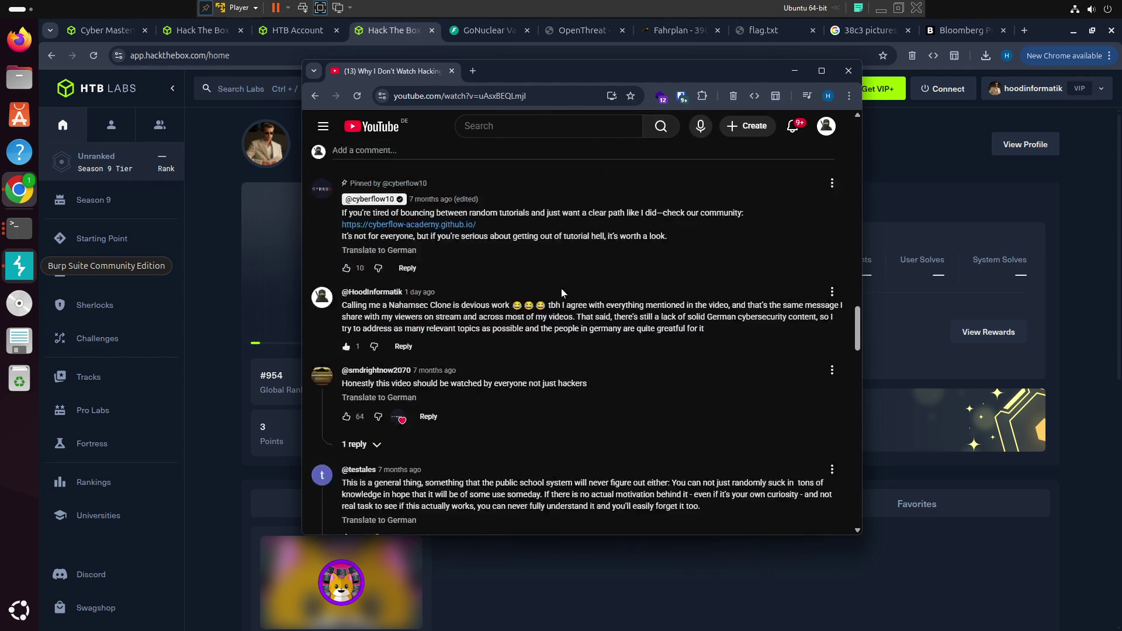
scroll(565, 288, down, 1)
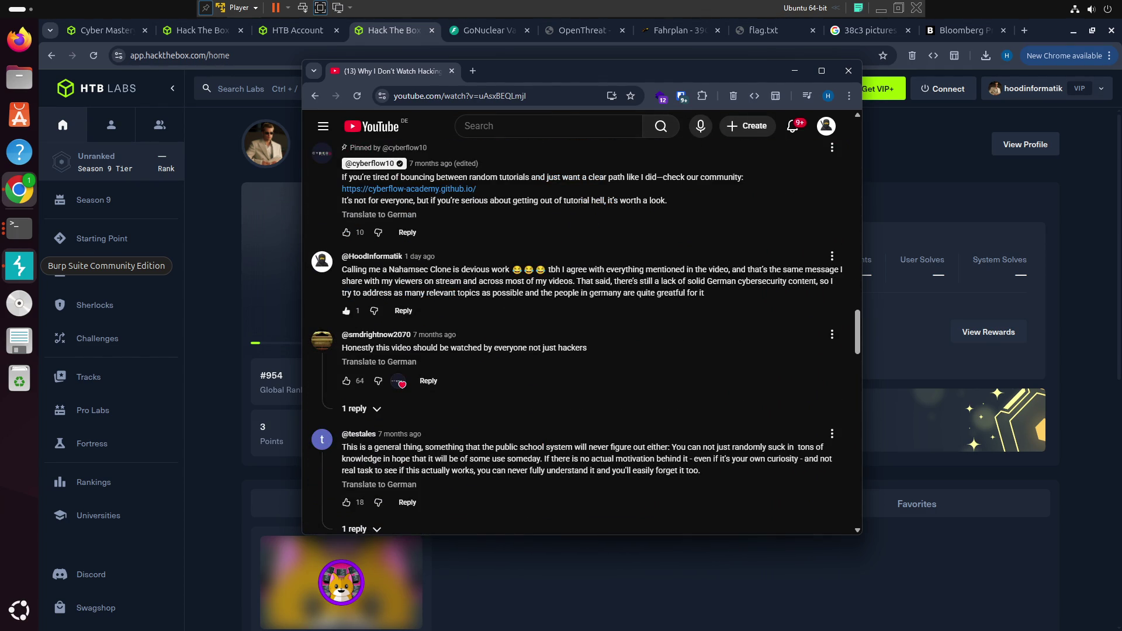
Step: Highlight a phrase in the recent day-old comment below the pinned one, then clear the selection
drag(369, 270, 443, 270)
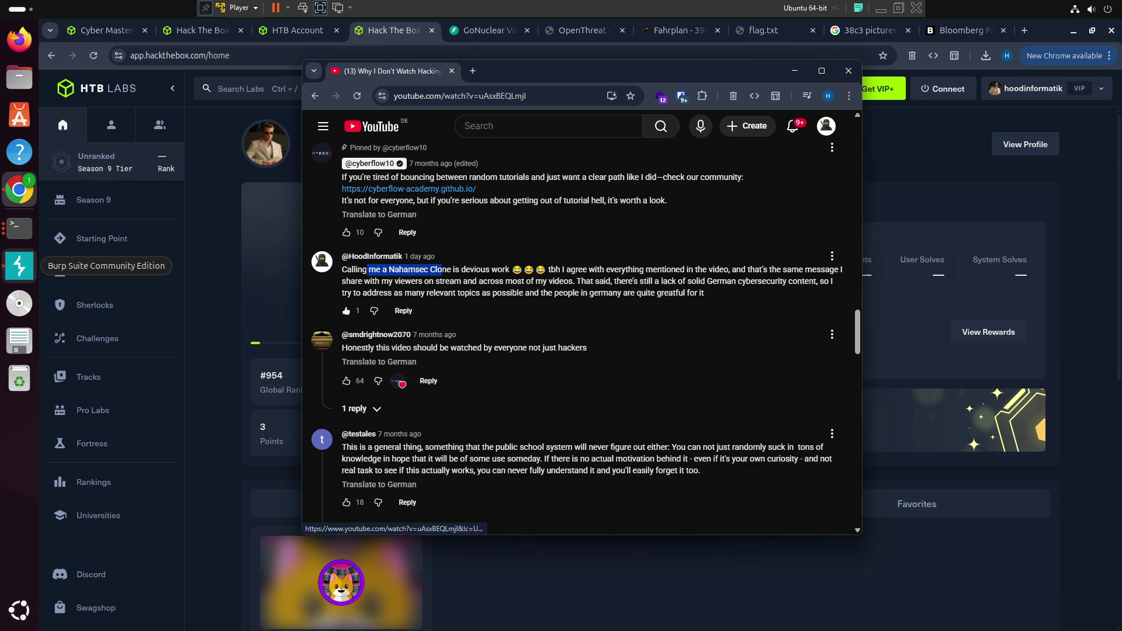
click(444, 270)
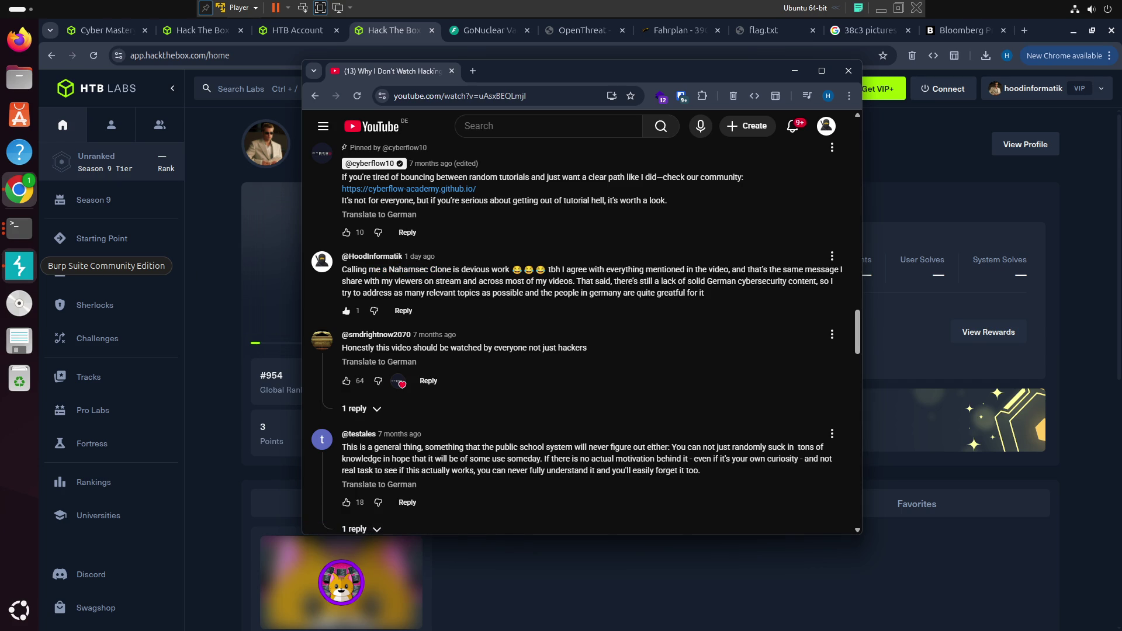